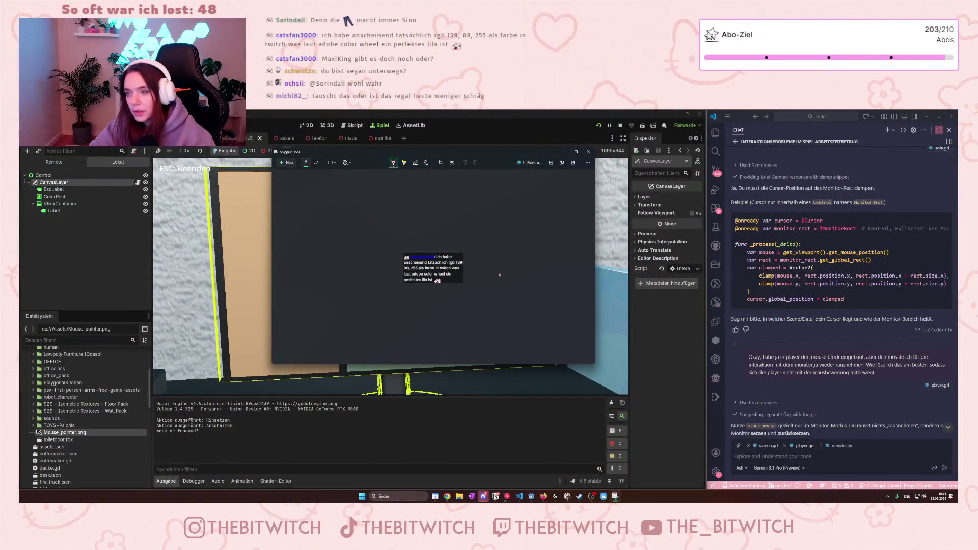
- Zoom in on the captured chat message about the RGB 139, 88, 255 purple until it is readable
{"action": "scroll", "coordinate": [411, 305], "scroll_direction": "up", "scroll_amount": 2, "text": "ctrl"}
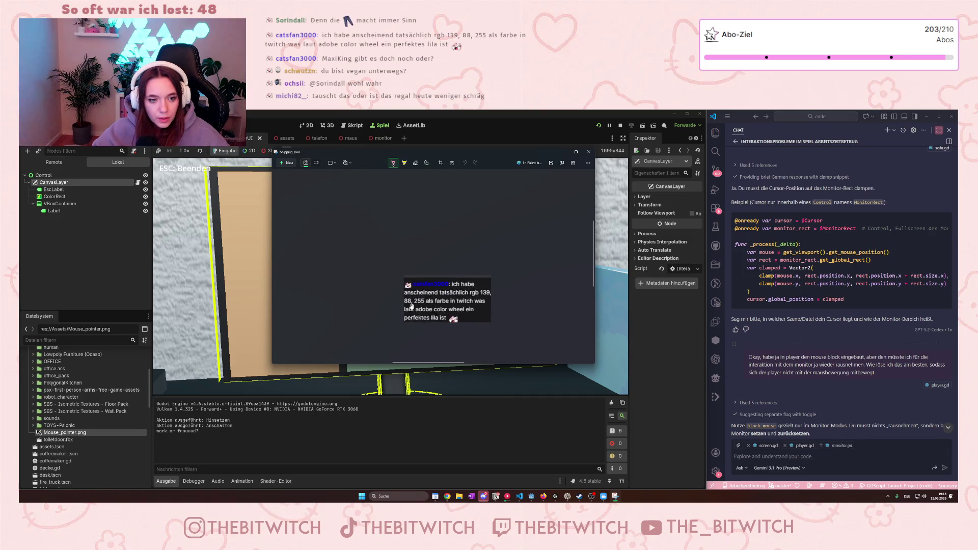
{"action": "scroll", "coordinate": [412, 305], "scroll_direction": "up", "scroll_amount": 4, "text": "ctrl"}
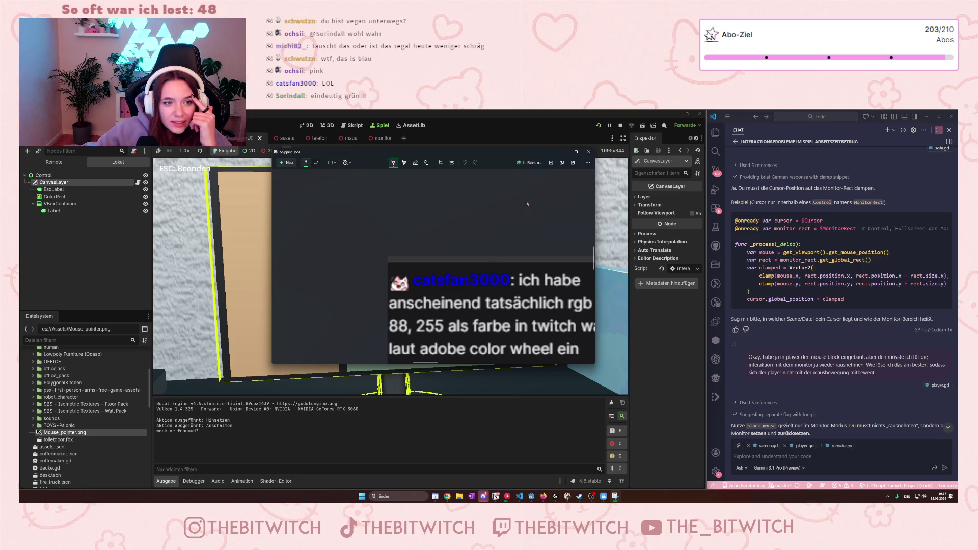
{"action": "left_click", "coordinate": [393, 164]}
{"action": "left_click", "coordinate": [394, 164]}
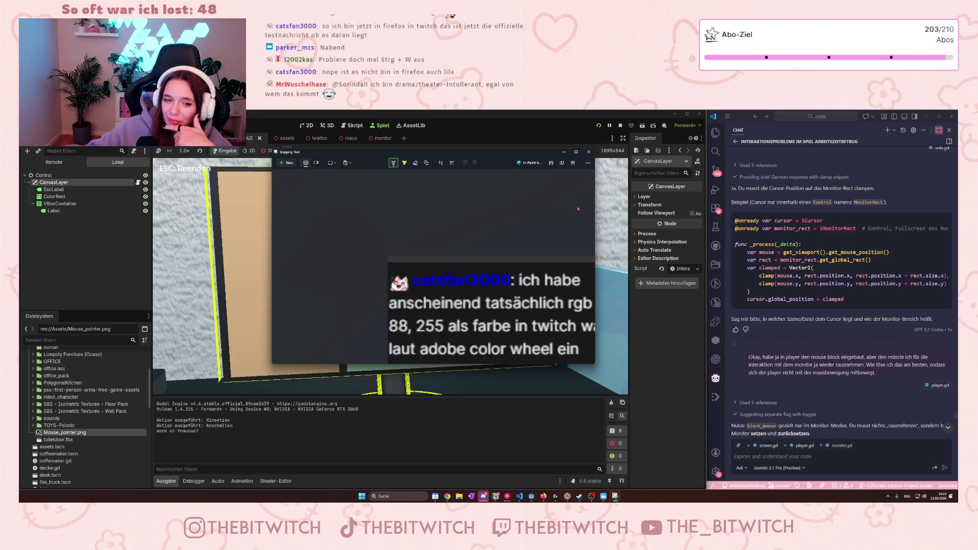
- Close the Snipping Tool screenshot window
{"action": "left_click", "coordinate": [588, 152]}
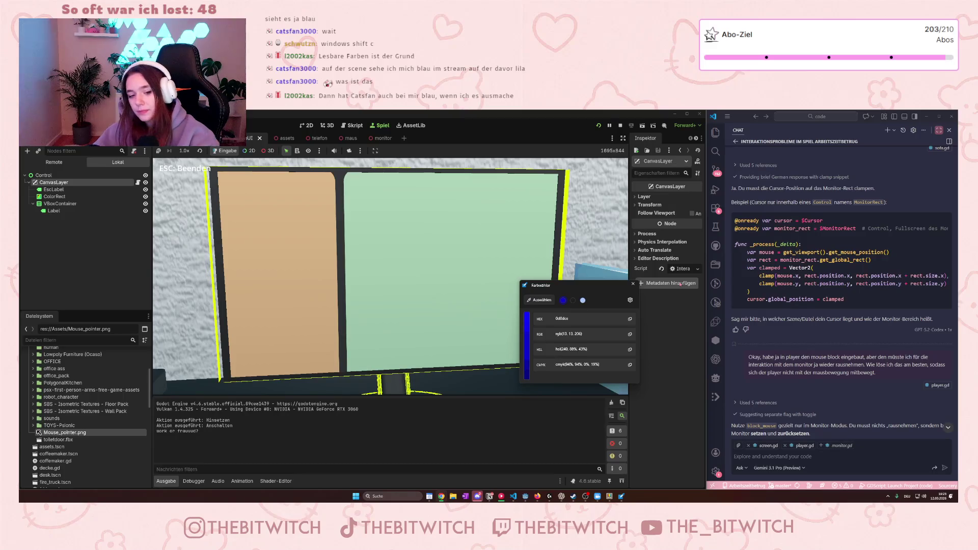
- Move the Farbwähler colour picker aside and close it
{"action": "left_click_drag", "start_coordinate": [574, 289], "coordinate": [546, 247]}
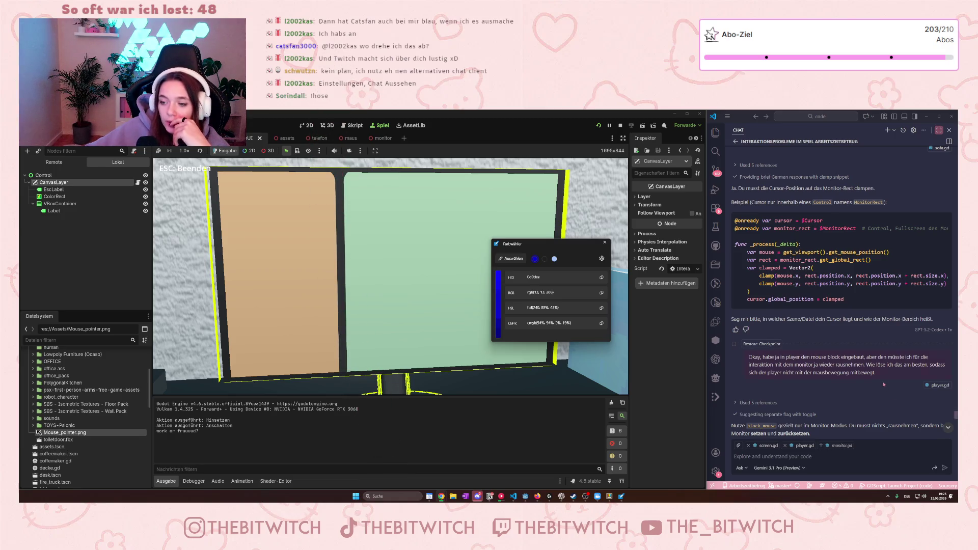
{"action": "left_click", "coordinate": [605, 243]}
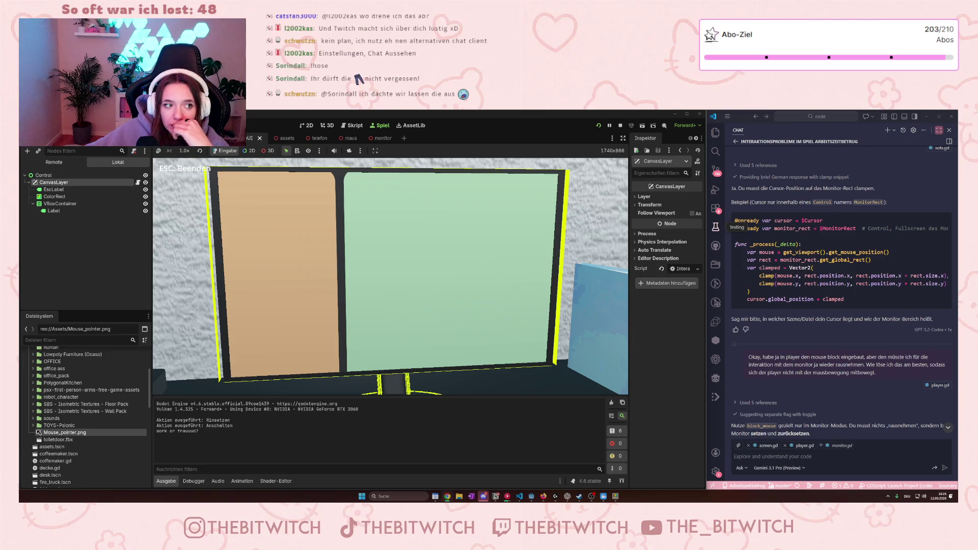
- In InteractionUI.gd, delete the 'if not screen.is_active:' line from _open_menu
{"action": "left_click", "coordinate": [355, 126]}
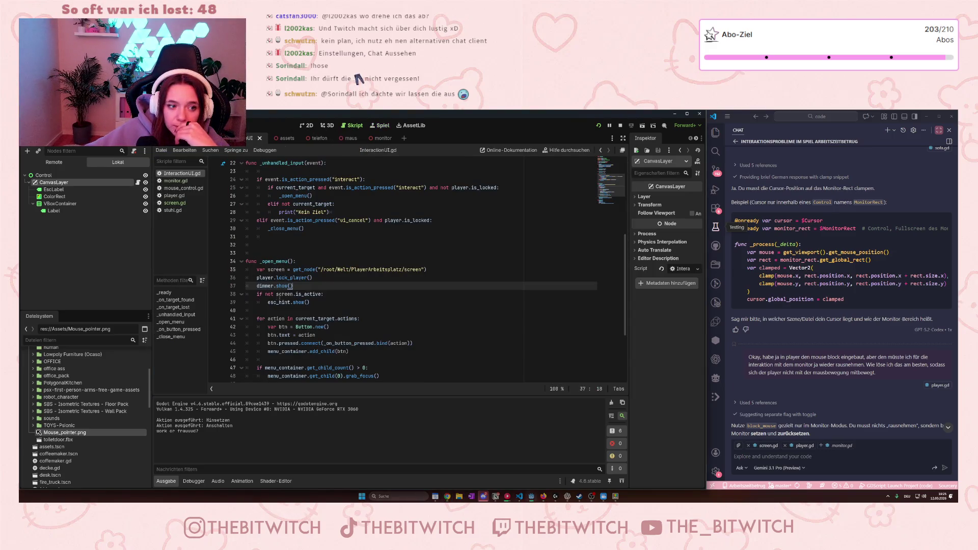
{"action": "left_click", "coordinate": [275, 293]}
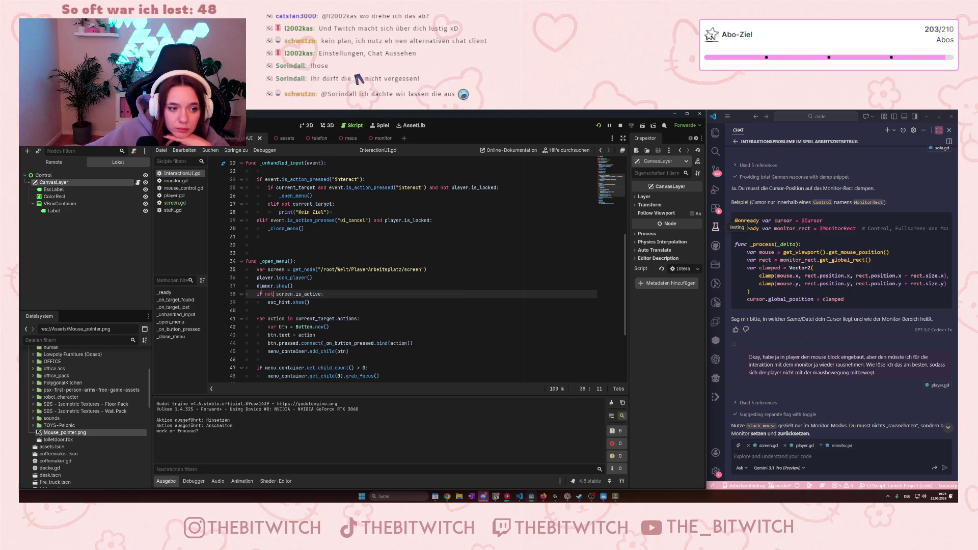
{"action": "left_click_drag", "start_coordinate": [323, 294], "coordinate": [256, 294]}
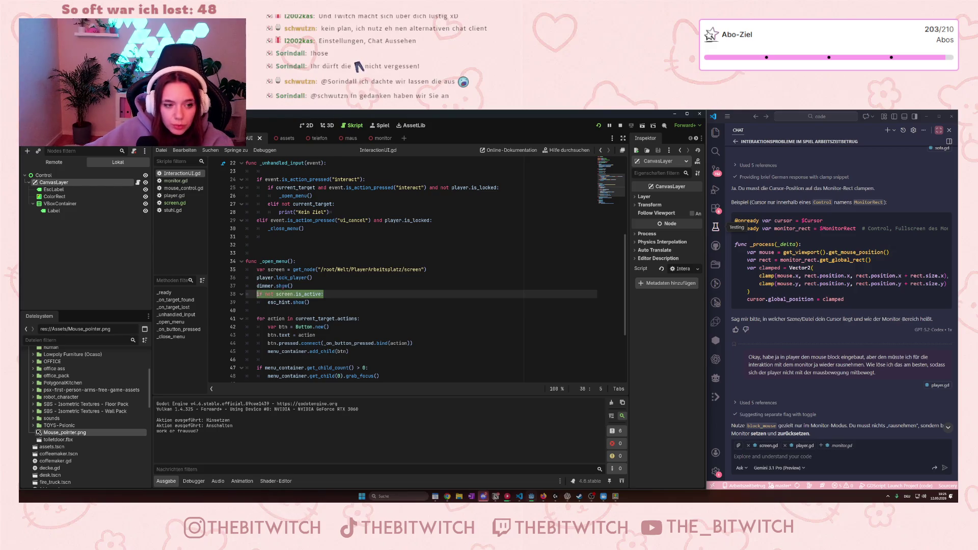
{"action": "key", "text": "BackSpace"}
{"action": "key", "text": "Delete"}
{"action": "key", "text": "Delete"}
{"action": "key", "text": "Delete"}
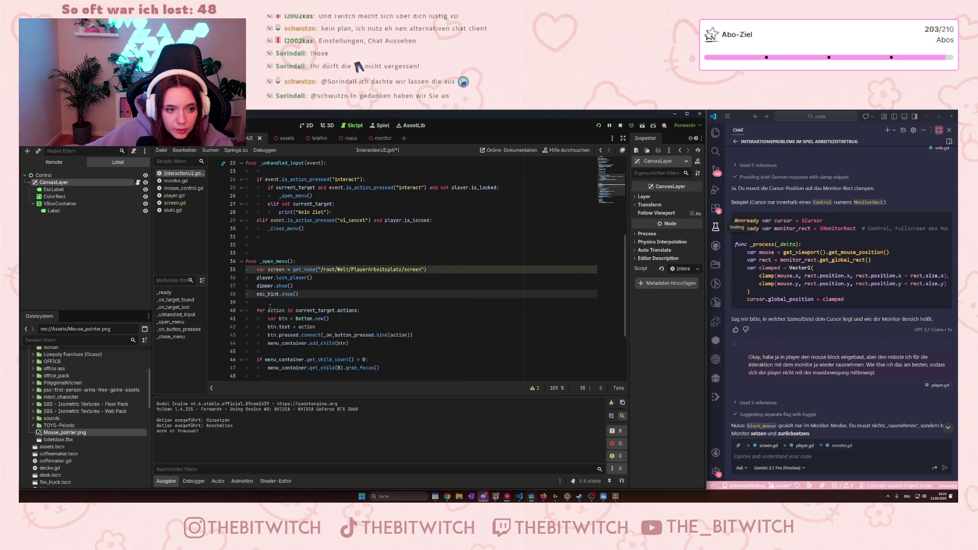
{"action": "key", "text": "Return"}
{"action": "key", "text": "Tab"}
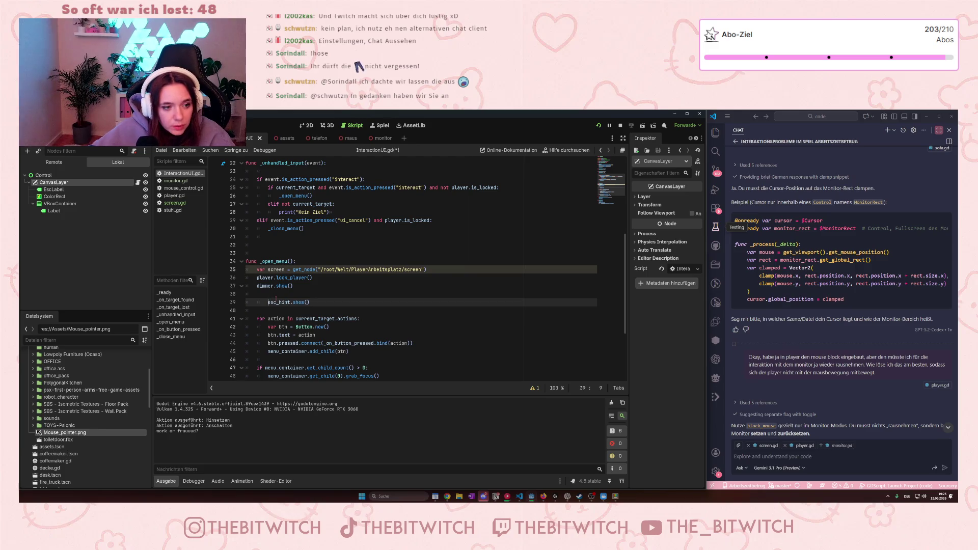
{"action": "key", "text": "ctrl+z"}
{"action": "key", "text": "ctrl+z"}
{"action": "key", "text": "ctrl+z"}
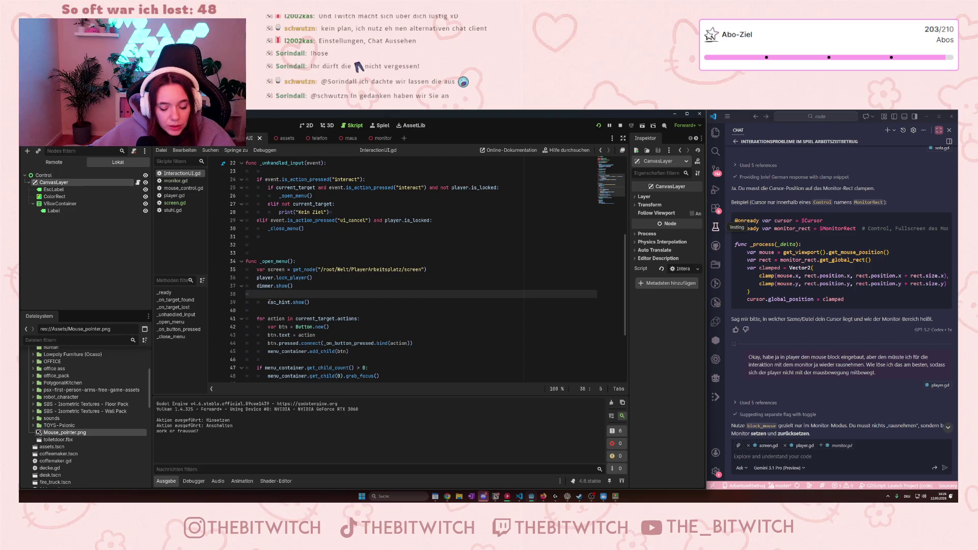
{"action": "key", "text": "BackSpace"}
{"action": "key", "text": "BackSpace"}
{"action": "key", "text": "BackSpace"}
- Outdent esc_hint.show() and delete the unused 'var screen = get_node(...)' line
{"action": "left_click", "coordinate": [273, 295]}
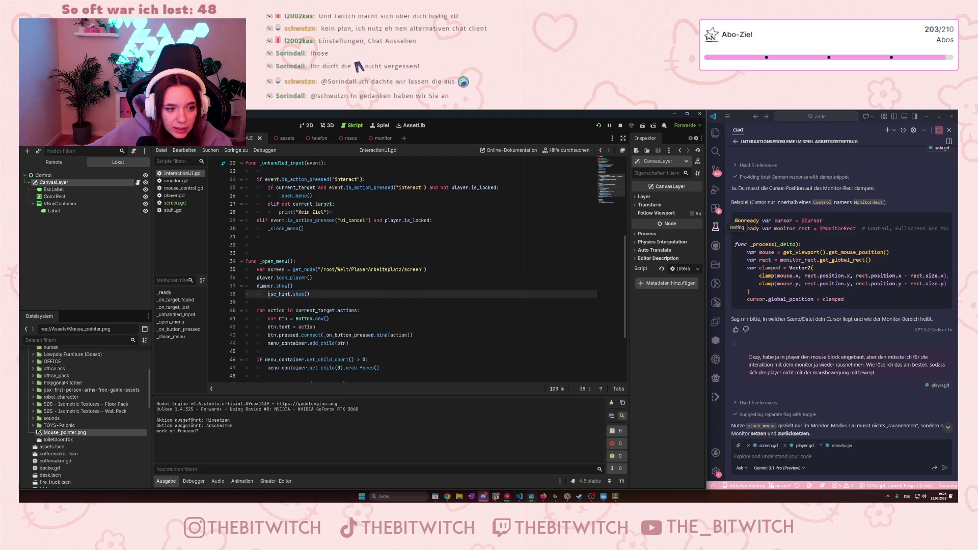
{"action": "key", "text": "shift+Tab"}
{"action": "left_click_drag", "start_coordinate": [427, 268], "coordinate": [410, 261]}
{"action": "key", "text": "BackSpace"}
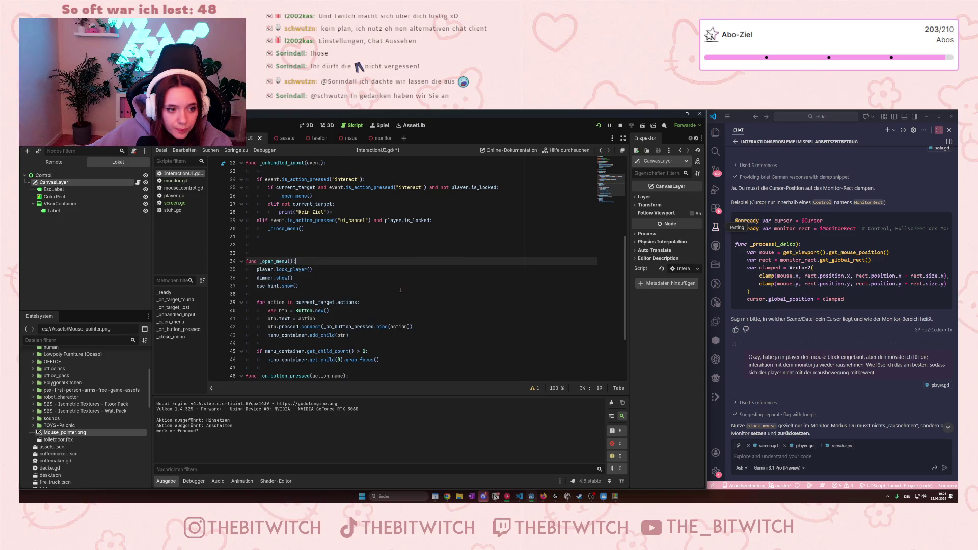
- Review the _close_menu lines and select the EscLabel node in the Scene dock
{"action": "scroll", "coordinate": [384, 327], "scroll_direction": "down", "scroll_amount": 2}
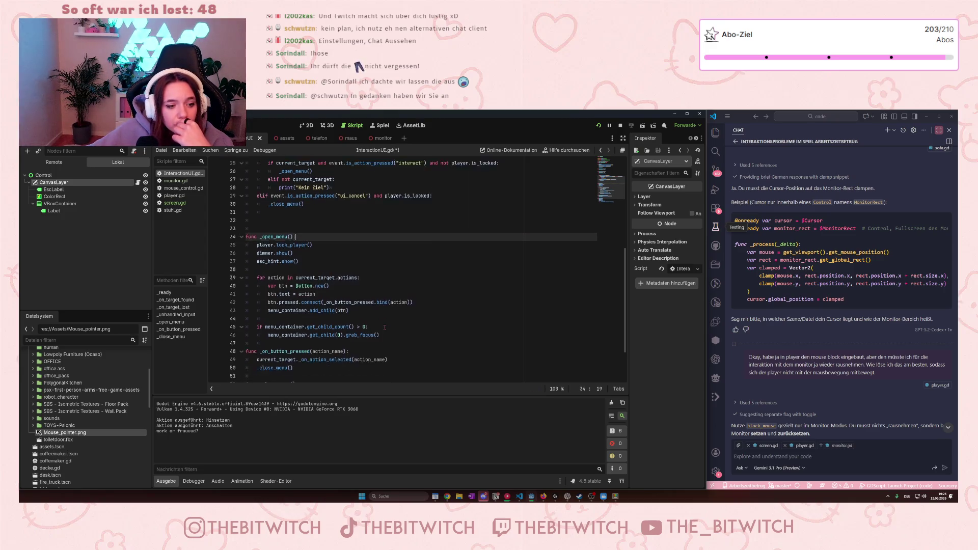
{"action": "scroll", "coordinate": [384, 327], "scroll_direction": "down", "scroll_amount": 1}
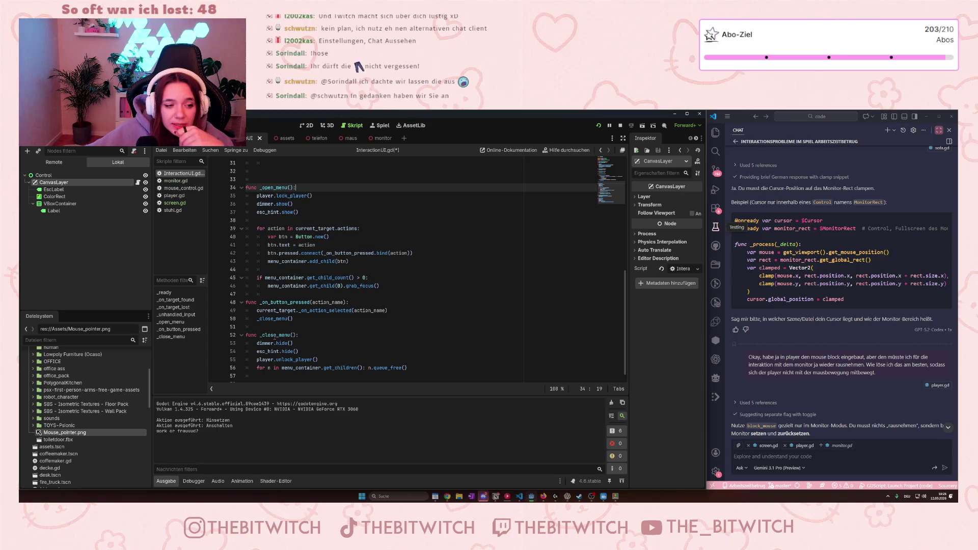
{"action": "left_click_drag", "start_coordinate": [275, 337], "coordinate": [296, 360]}
{"action": "left_click", "coordinate": [296, 359]}
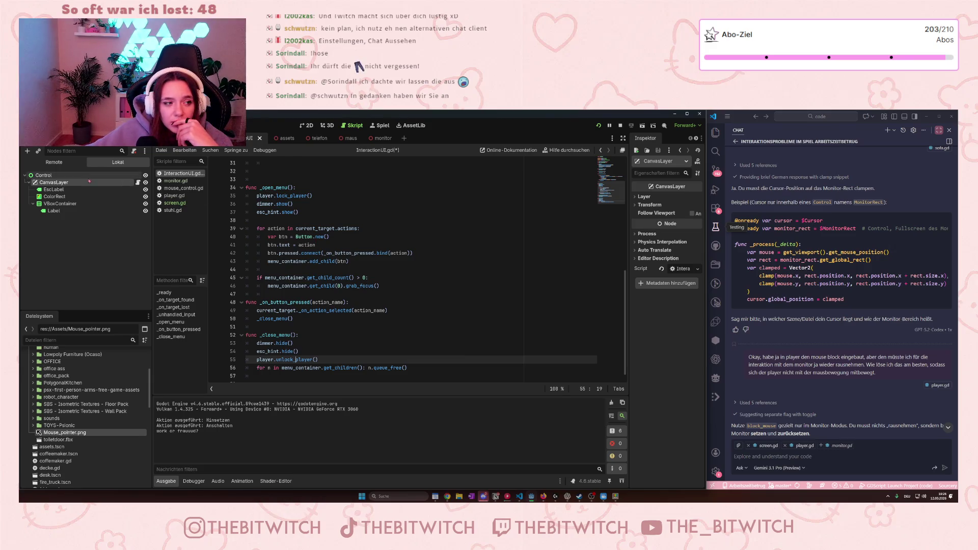
{"action": "left_click", "coordinate": [67, 191]}
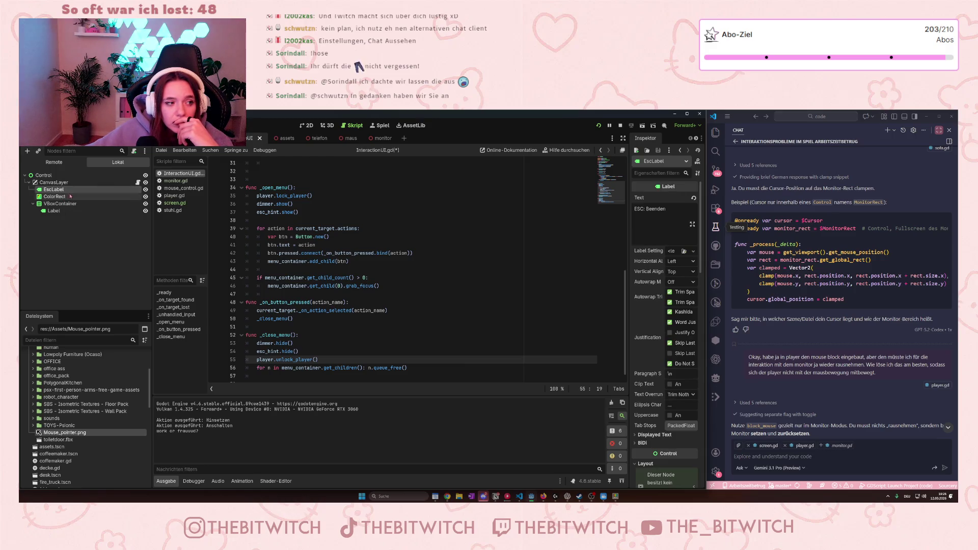
- Inspect the monitor scene, the main scene and its instanced Control scene
{"action": "left_click", "coordinate": [370, 139]}
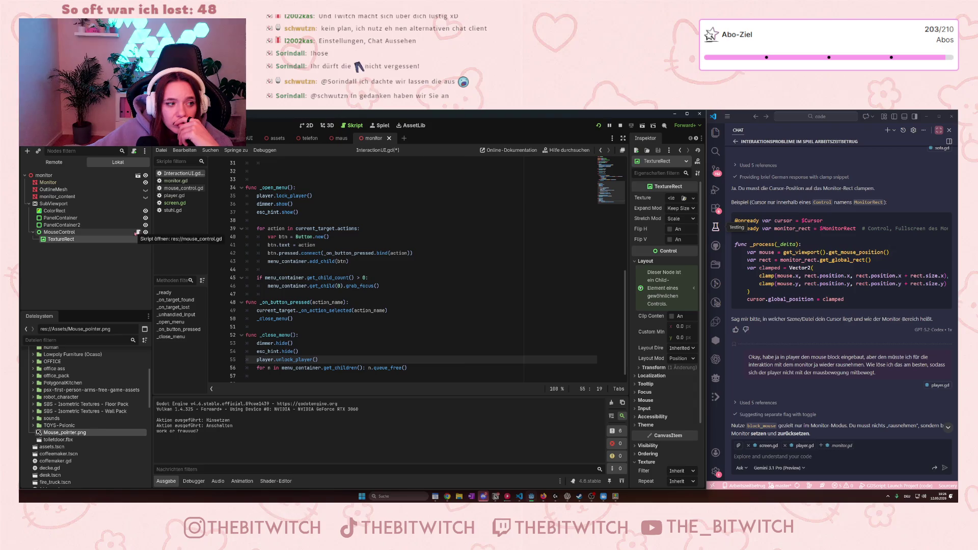
{"action": "left_click", "coordinate": [133, 176]}
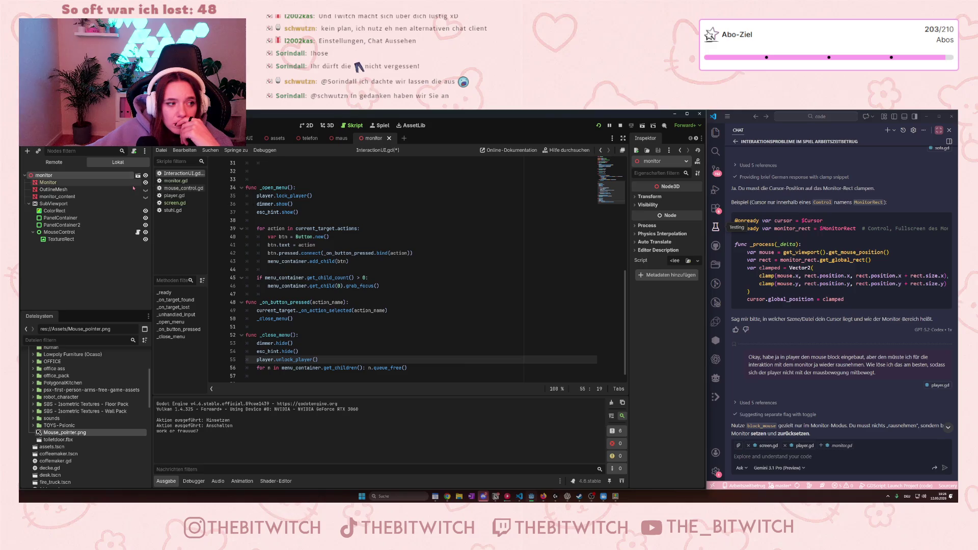
{"action": "left_click", "coordinate": [168, 138]}
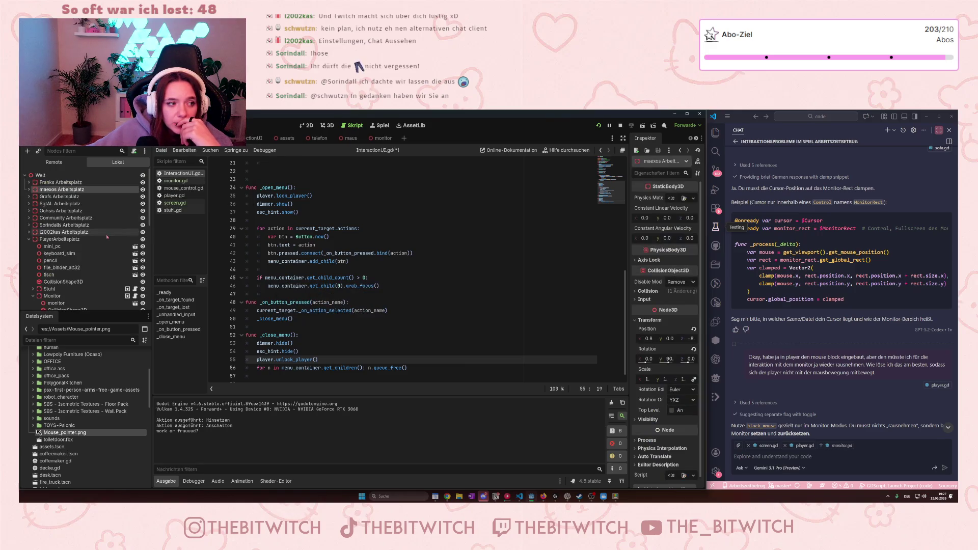
{"action": "left_click", "coordinate": [122, 265]}
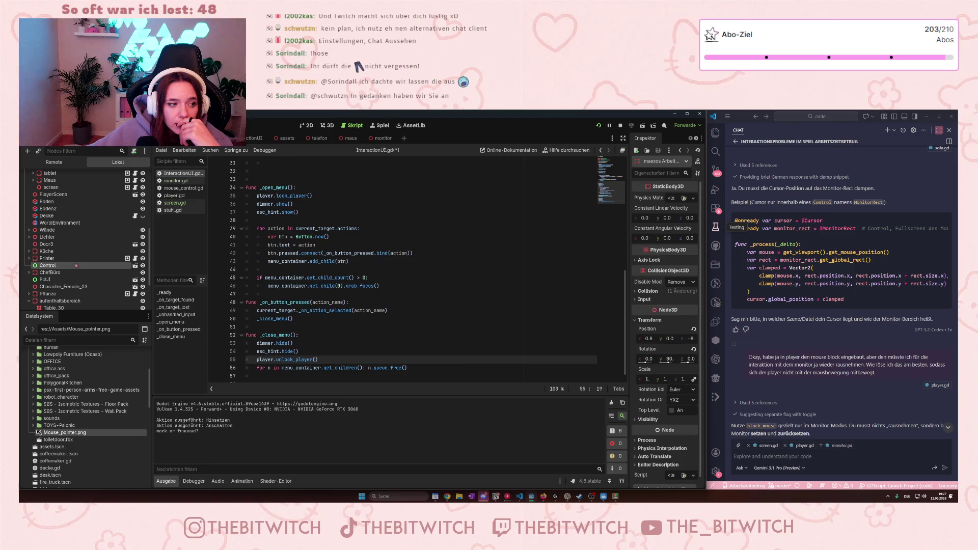
{"action": "left_click", "coordinate": [134, 265]}
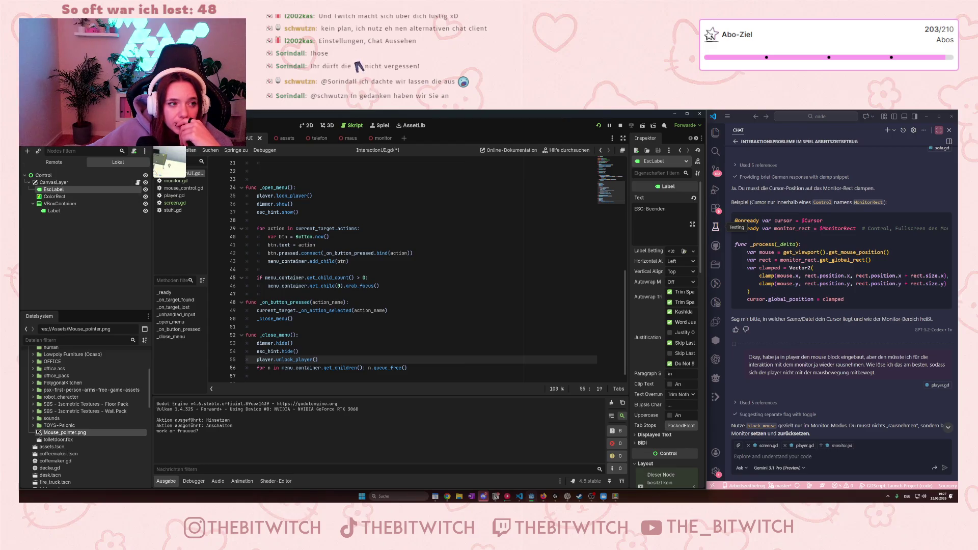
{"action": "left_click", "coordinate": [214, 138]}
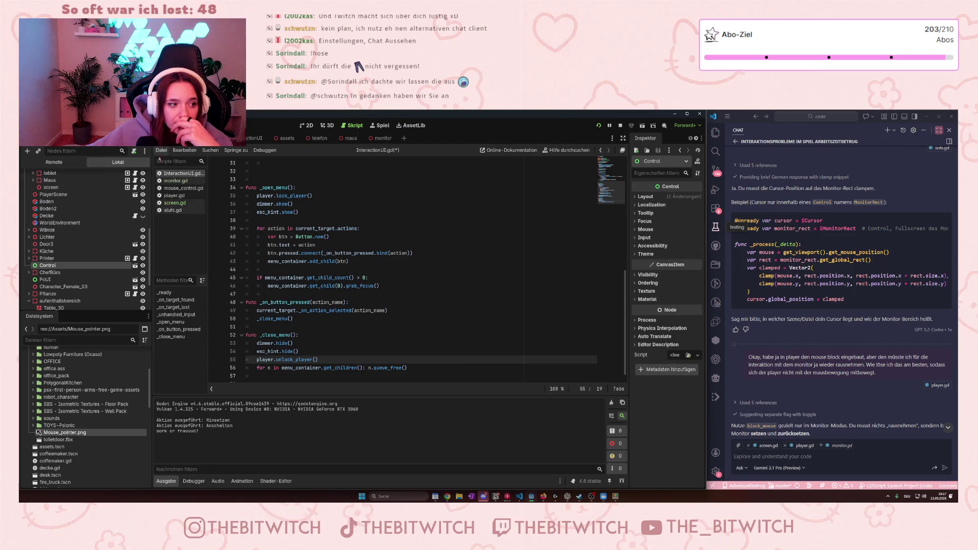
- Open the sitting scene, delete its EscLabel node, and save the scene
{"action": "left_click", "coordinate": [134, 280]}
{"action": "left_click", "coordinate": [53, 189]}
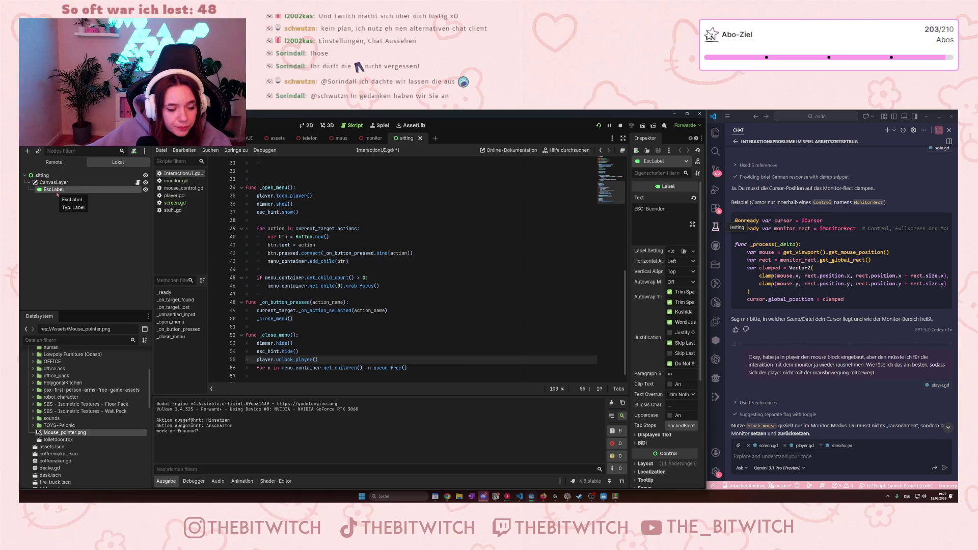
{"action": "key", "text": "Delete"}
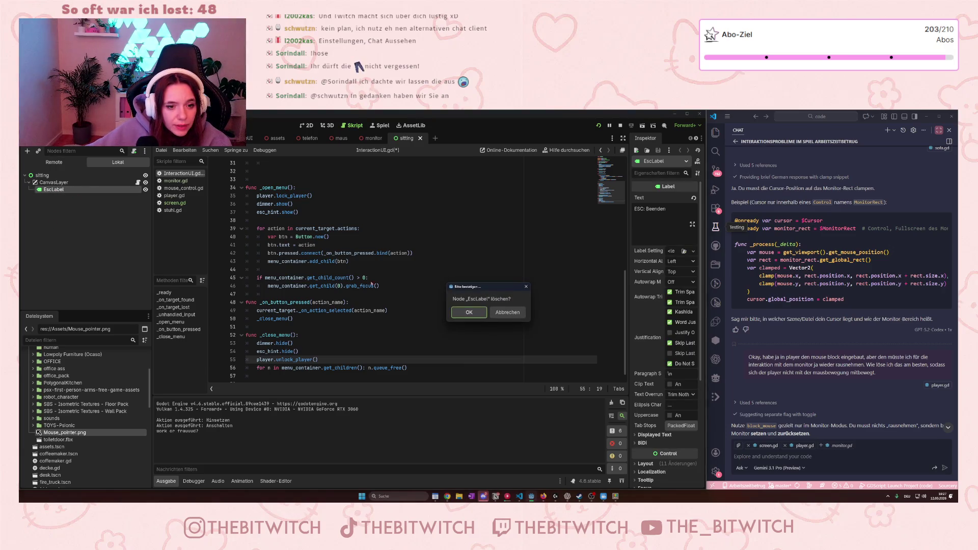
{"action": "left_click", "coordinate": [469, 313]}
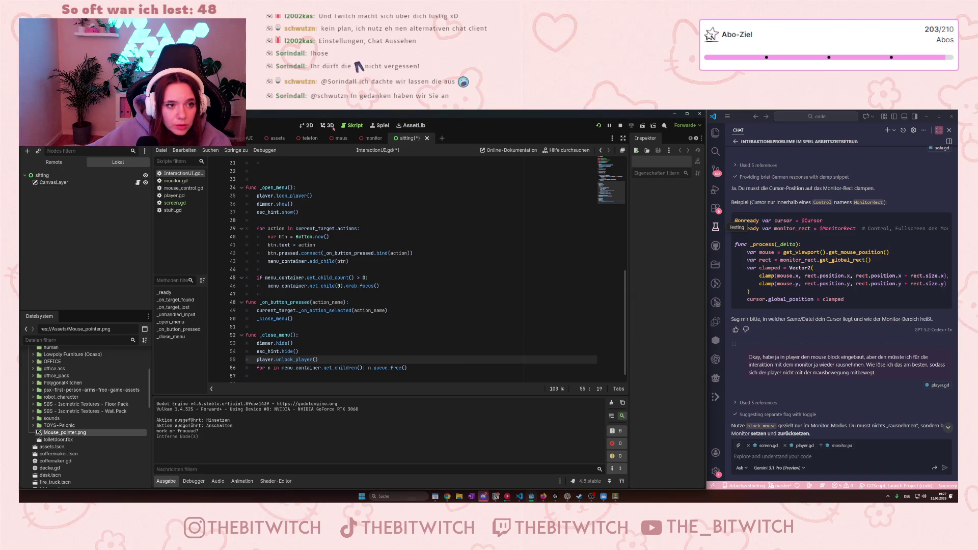
{"action": "left_click", "coordinate": [417, 215]}
{"action": "key", "text": "ctrl+s"}
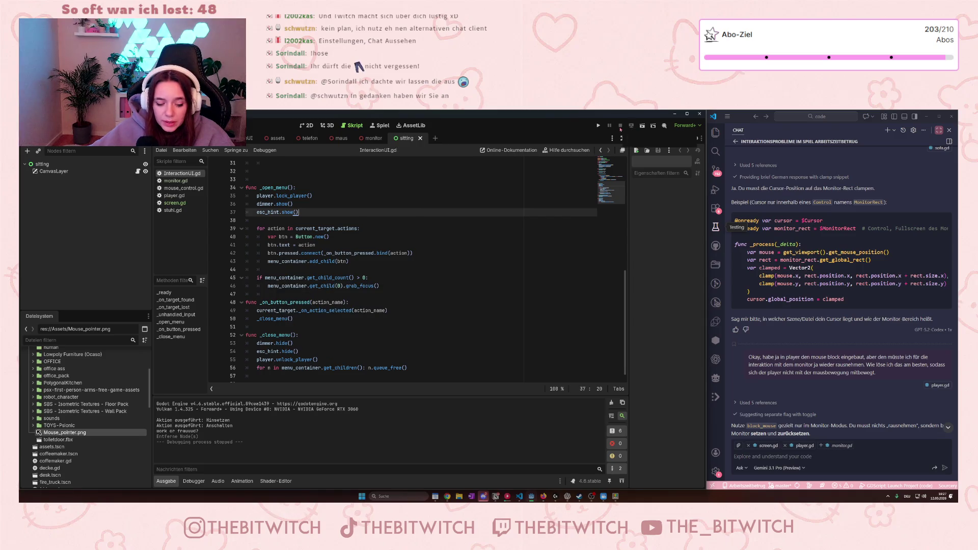
- Run the game, which halts on a null-instance error at esc_hint.hide() in sitting.gd
{"action": "left_click", "coordinate": [599, 125]}
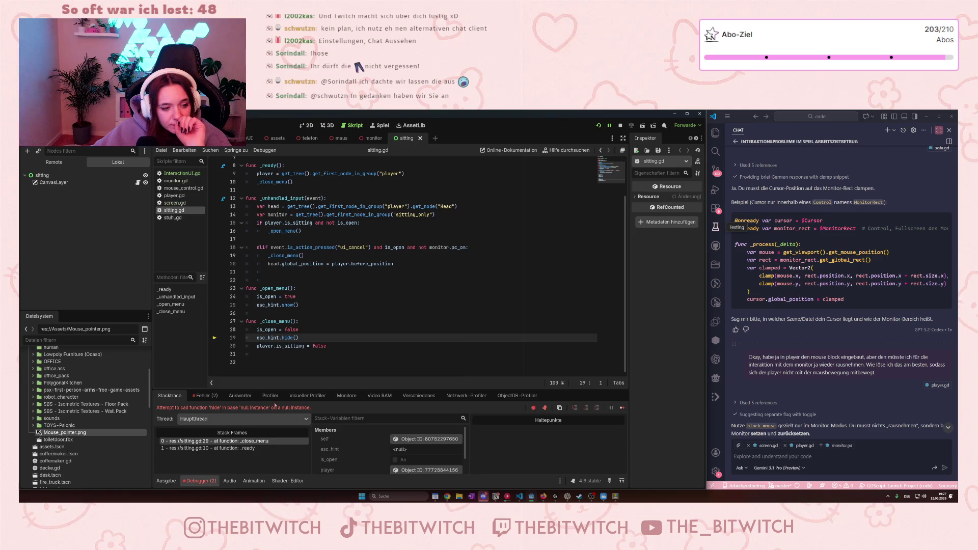
- Delete the esc_hint.hide() line from _close_menu in sitting.gd
{"action": "left_click", "coordinate": [304, 336]}
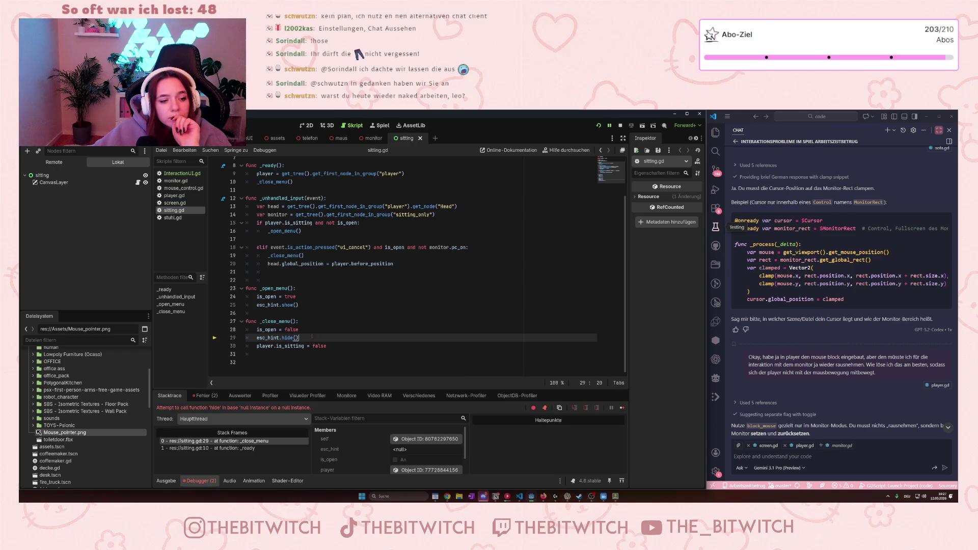
{"action": "left_click", "coordinate": [312, 330], "text": "shift"}
{"action": "key", "text": "BackSpace"}
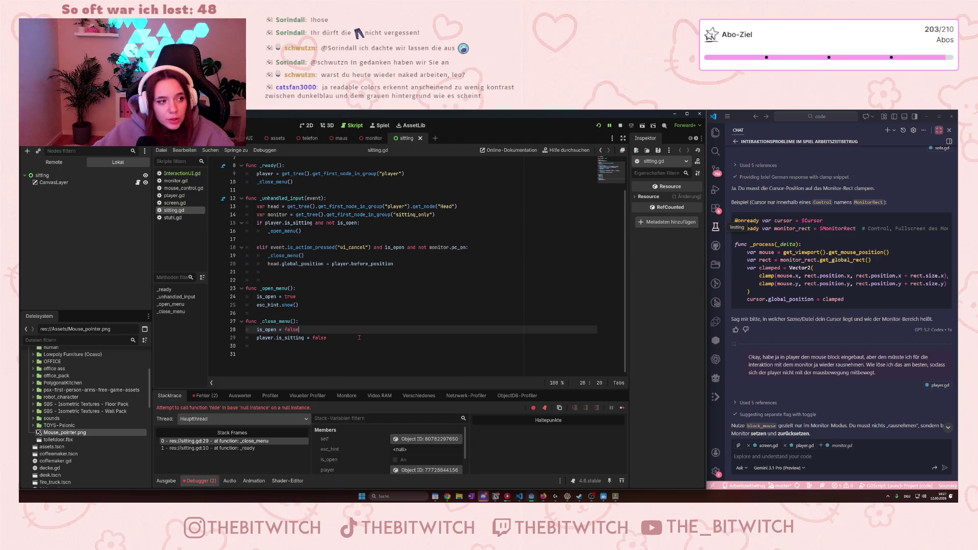
{"action": "left_click", "coordinate": [372, 312]}
{"action": "scroll", "coordinate": [343, 272], "scroll_direction": "up", "scroll_amount": 2}
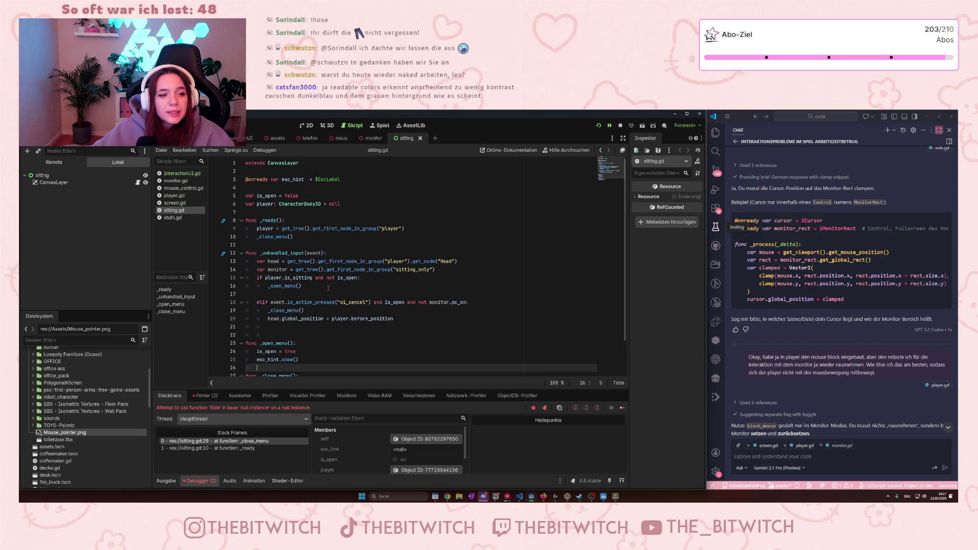
{"action": "left_click", "coordinate": [438, 269]}
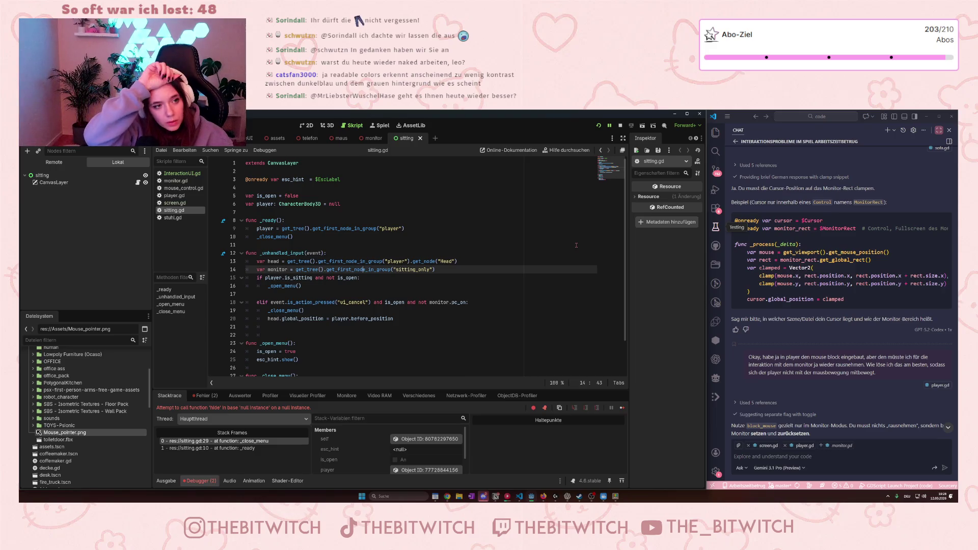
{"action": "key", "text": "Down"}
{"action": "key", "text": "Down"}
{"action": "key", "text": "Down"}
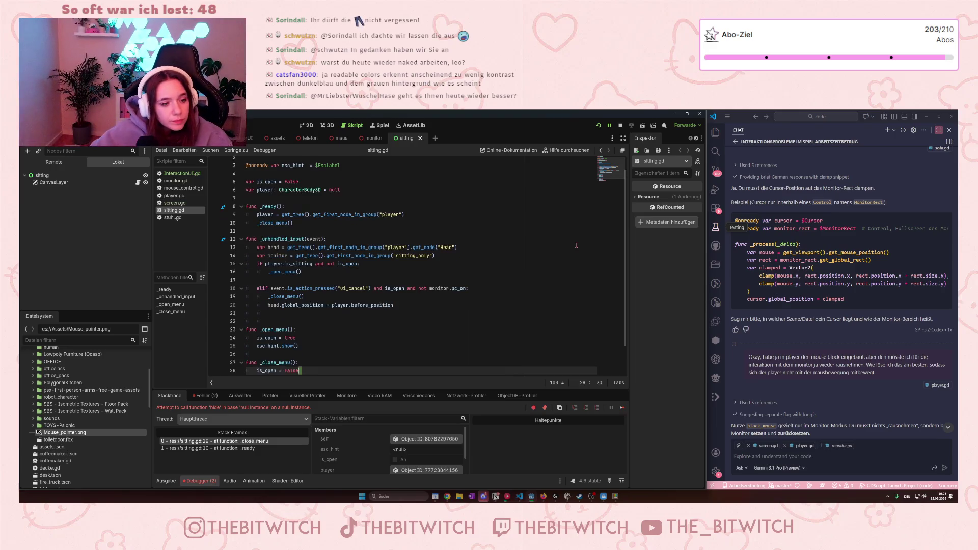
{"action": "key", "text": "space"}
{"action": "key", "text": "BackSpace"}
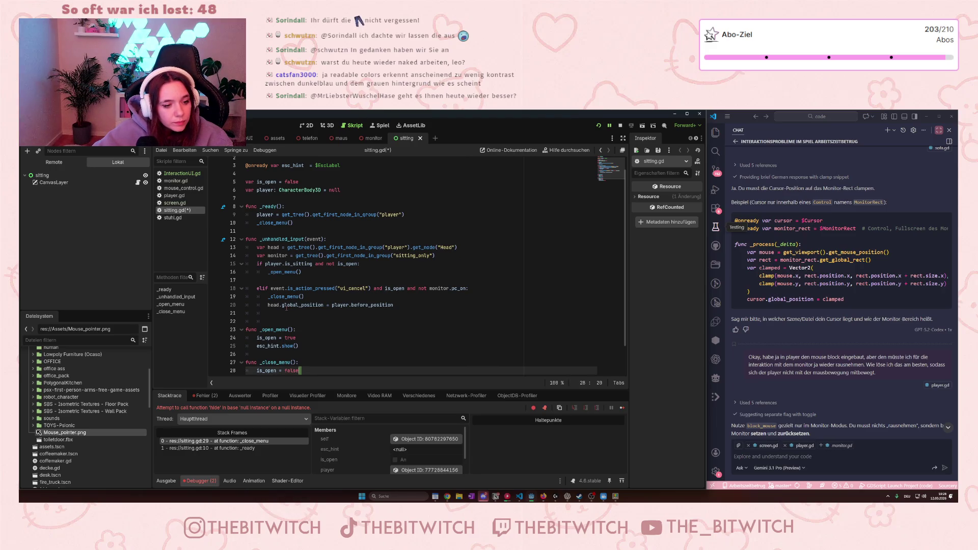
- Restore the EscLabel node and put esc_hint.hide() below player.is_sitting = false
{"action": "key", "text": "ctrl+v"}
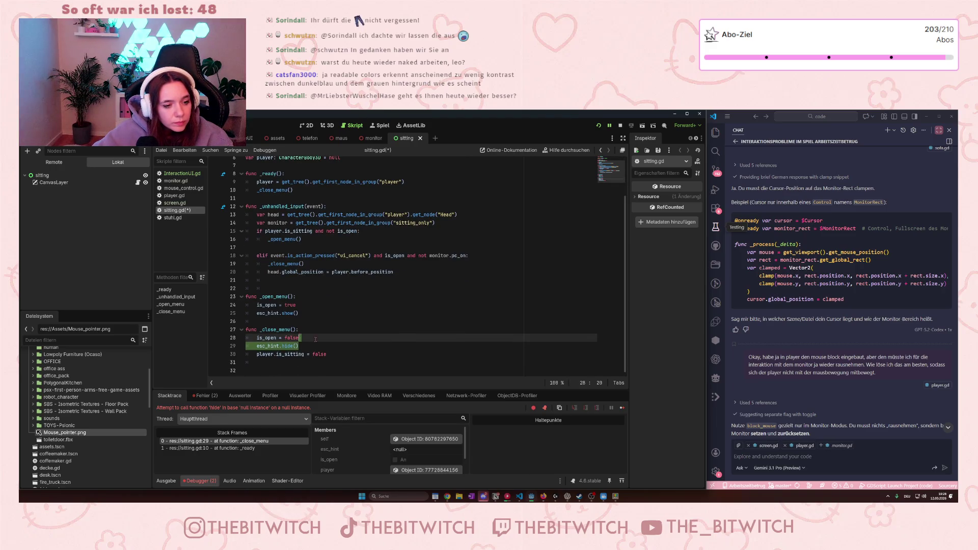
{"action": "key", "text": "ctrl+v"}
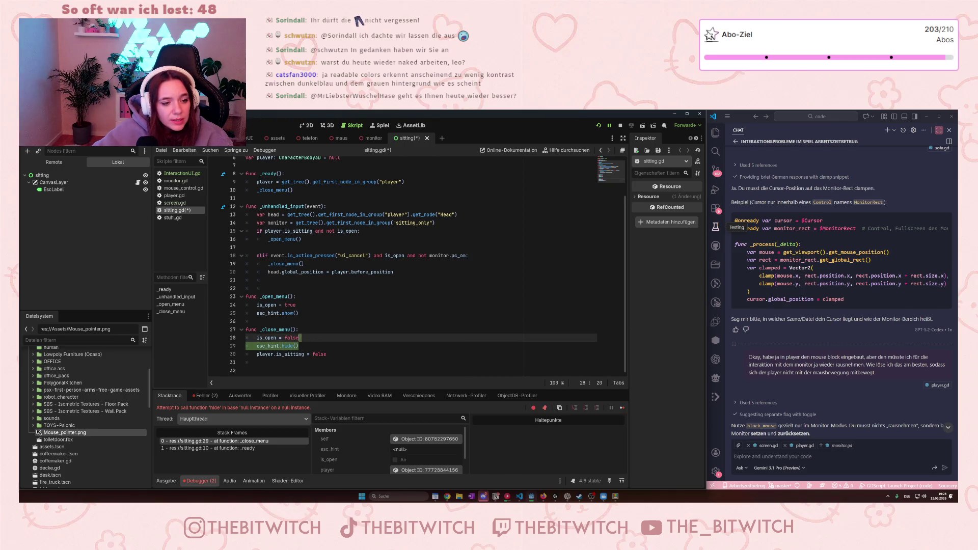
{"action": "key", "text": "BackSpace"}
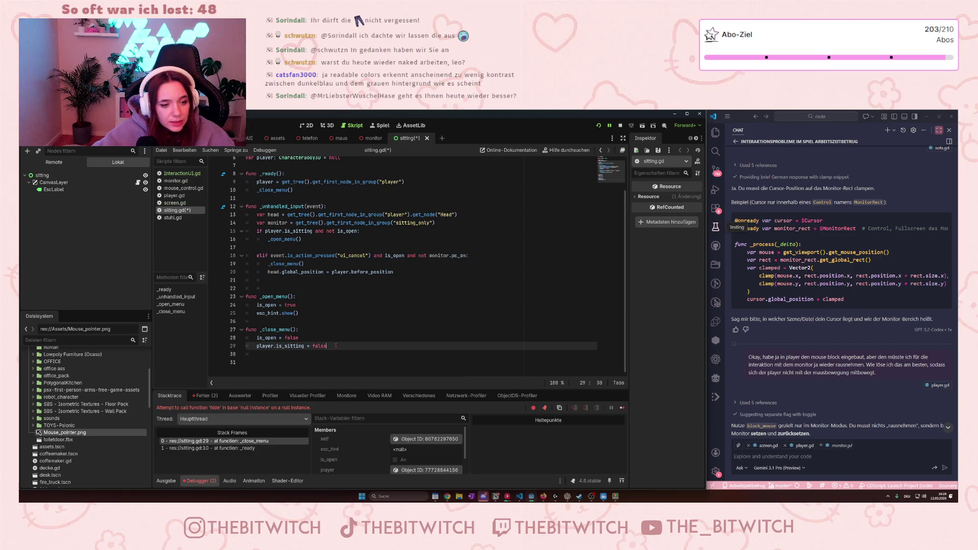
{"action": "key", "text": "Down"}
{"action": "key", "text": "Down"}
{"action": "type", "text": "esc_hint.hide()"}
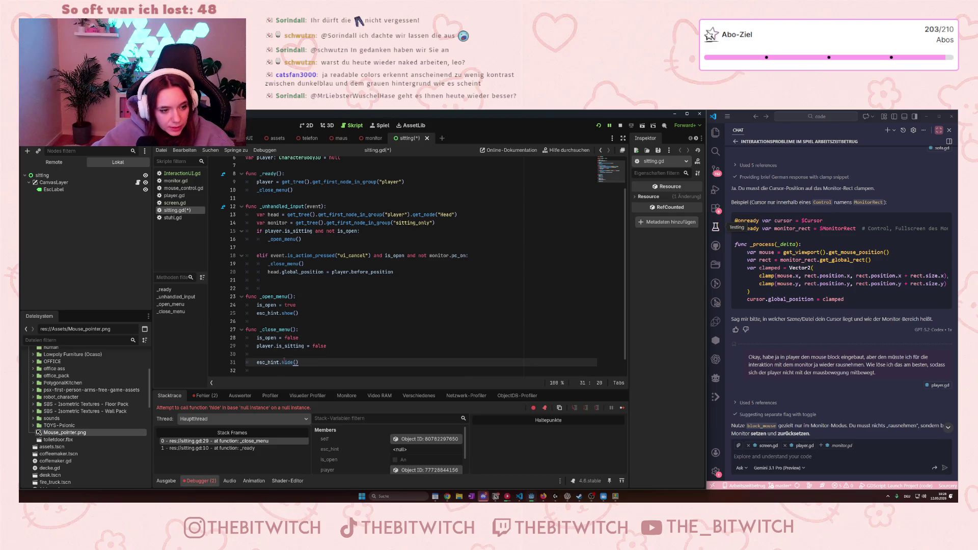
- In _close_menu, indent esc_hint.hide() under a new 'if not screen.is_active:' condition
{"action": "left_click", "coordinate": [281, 356]}
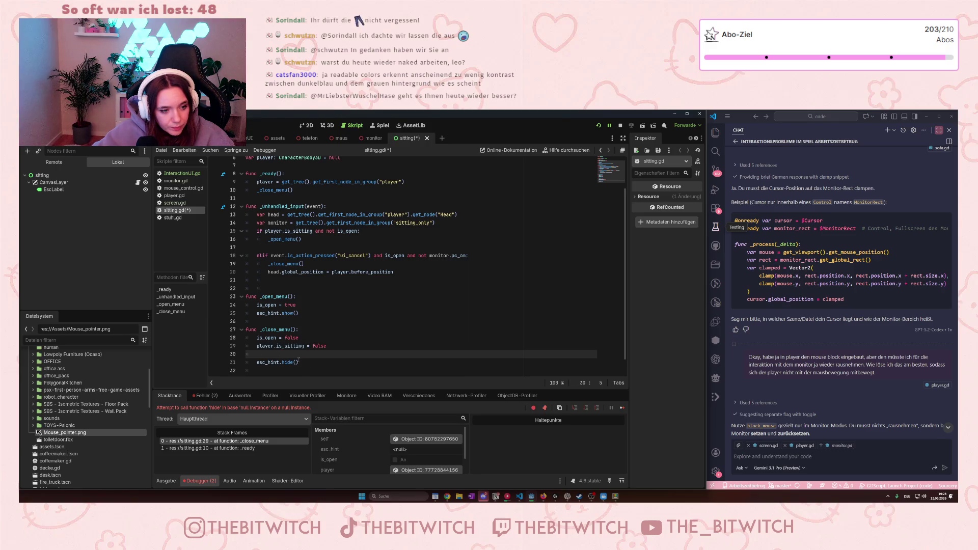
{"action": "type", "text": "if "}
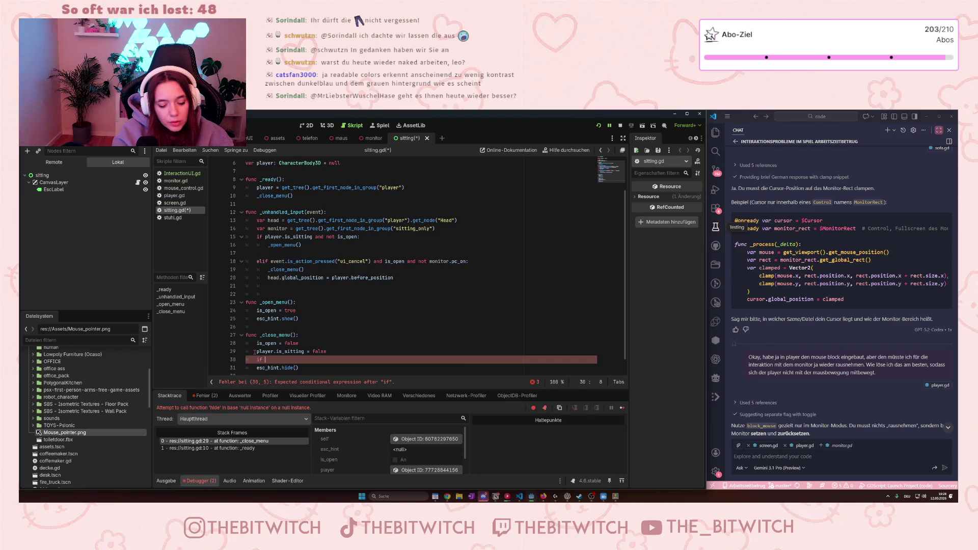
{"action": "type", "text": "not screen"}
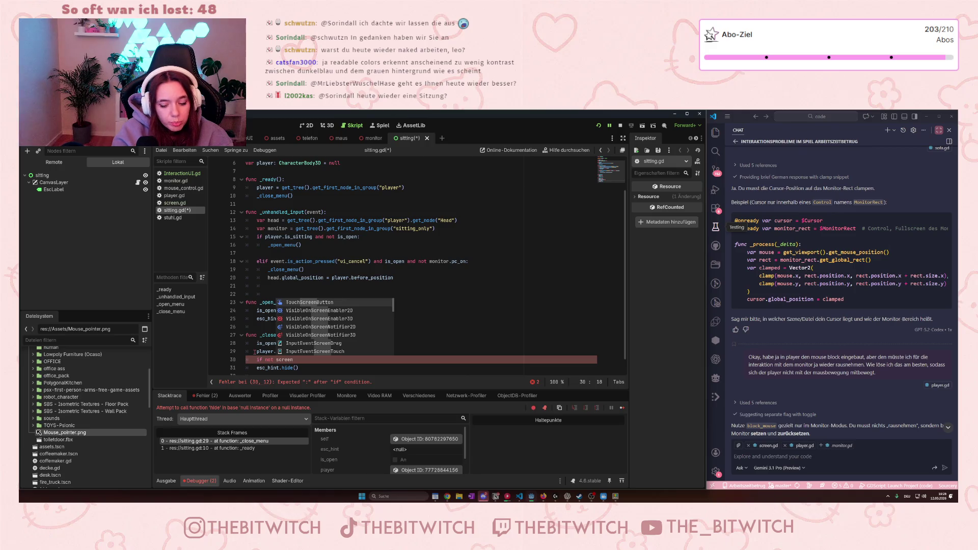
{"action": "type", "text": ".i"}
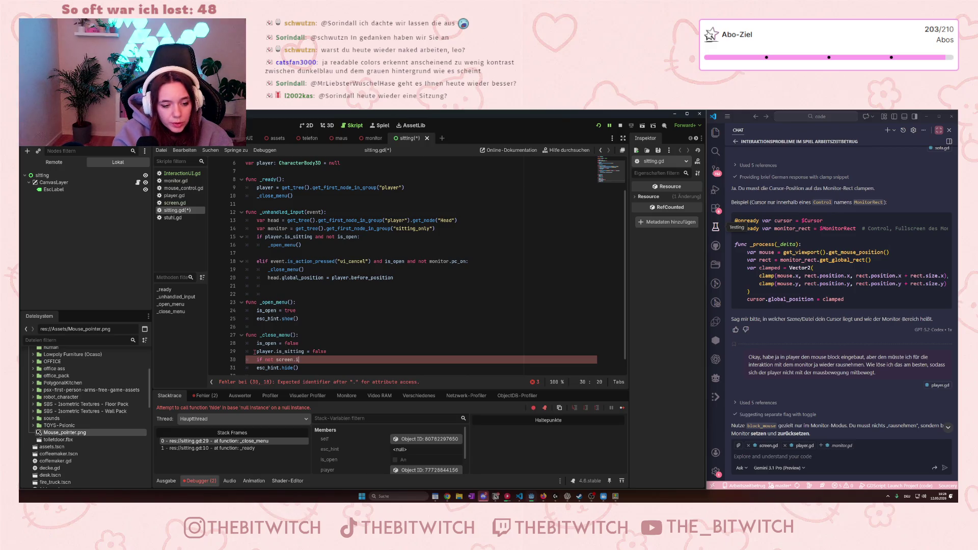
{"action": "type", "text": "s_activ"}
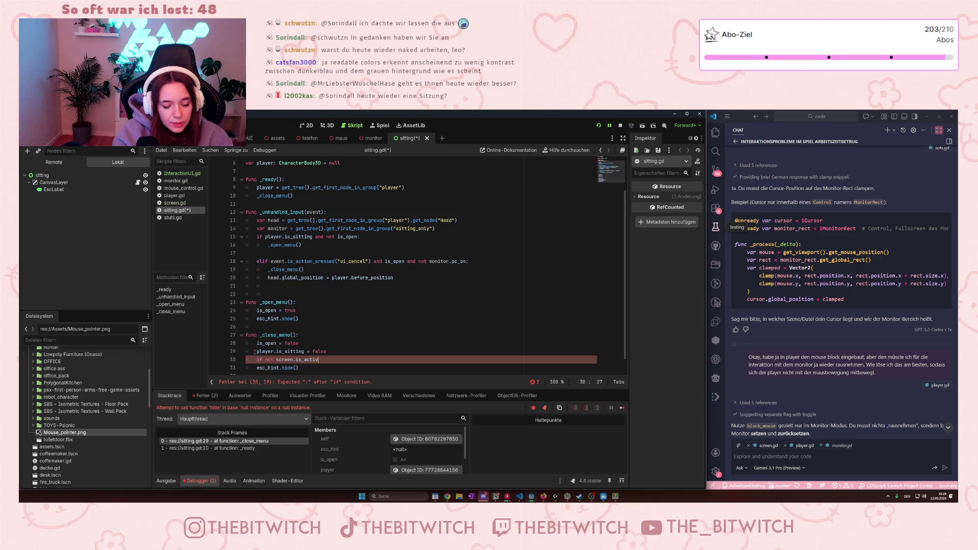
{"action": "type", "text": "e()"}
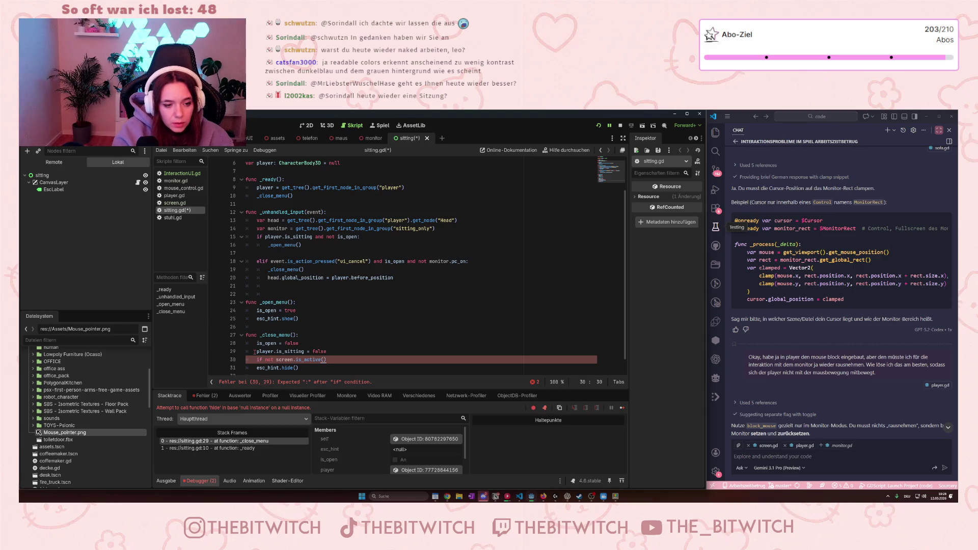
{"action": "key", "text": "BackSpace"}
{"action": "key", "text": "BackSpace"}
{"action": "type", "text": ":"}
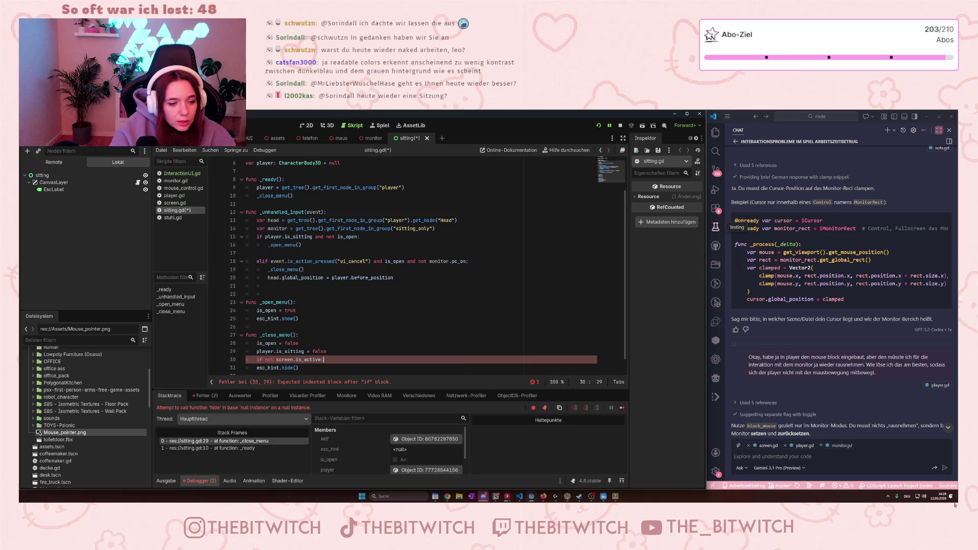
{"action": "left_click", "coordinate": [256, 367]}
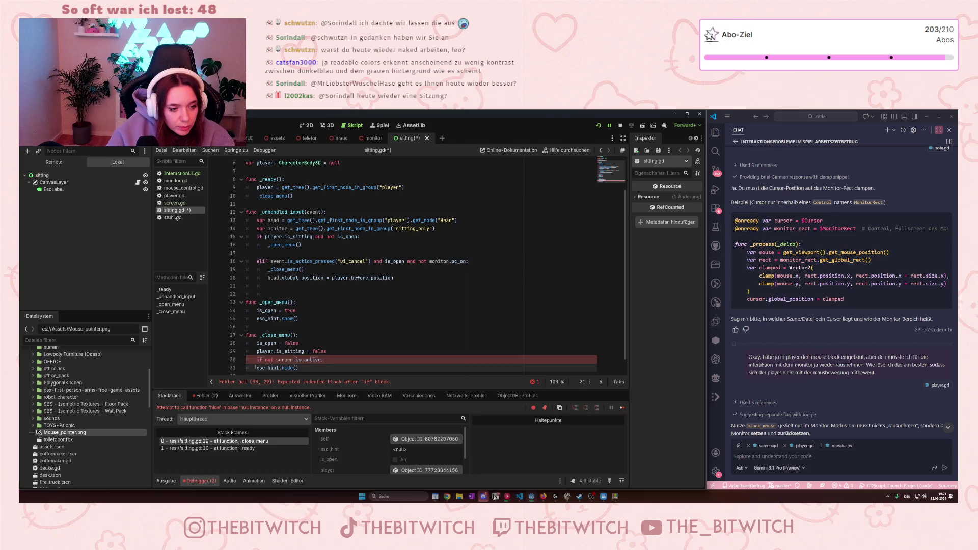
{"action": "key", "text": "Tab"}
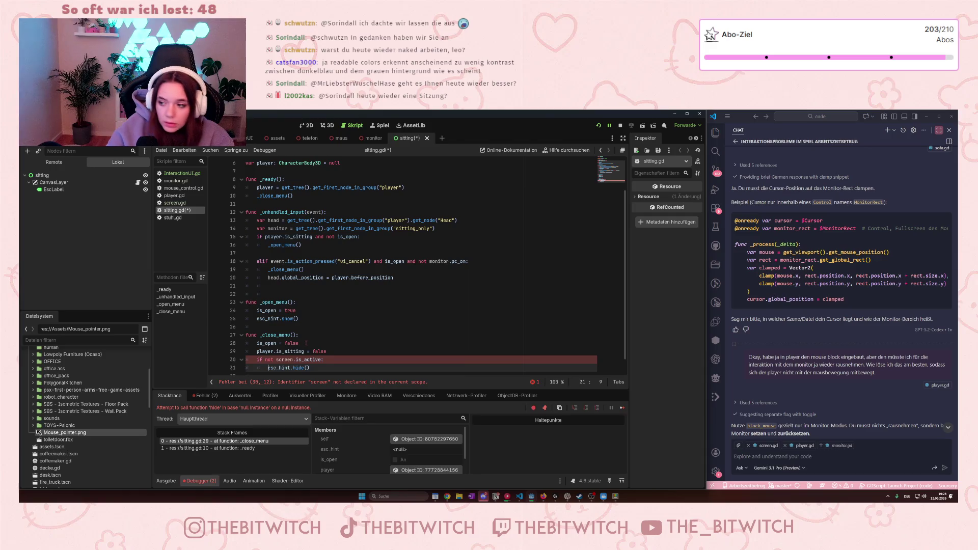
{"action": "left_click", "coordinate": [307, 335]}
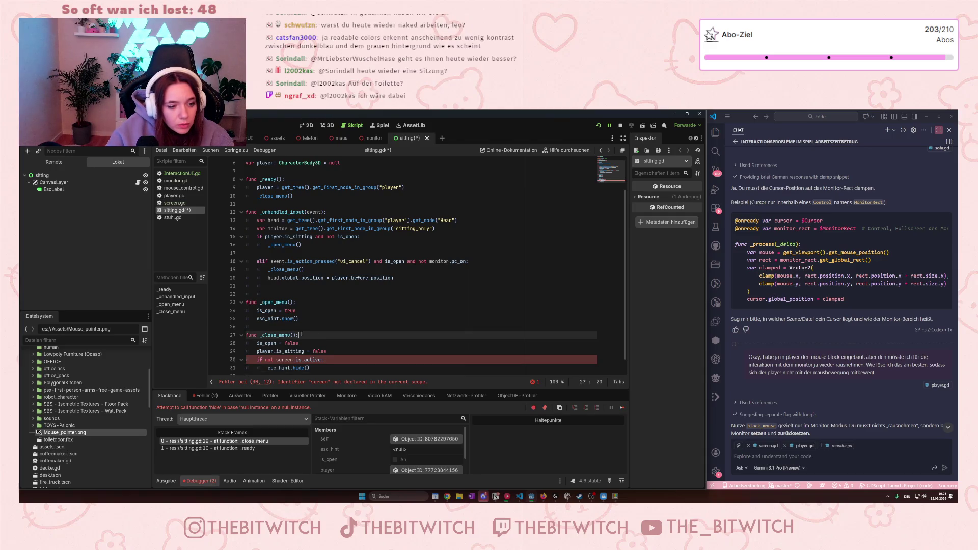
- Add 'var screen = get_node(/root/Welt/PlayerArbeitsplatz/screen)' as the first line of _close_menu
{"action": "key", "text": "Return"}
{"action": "type", "text": "va"}
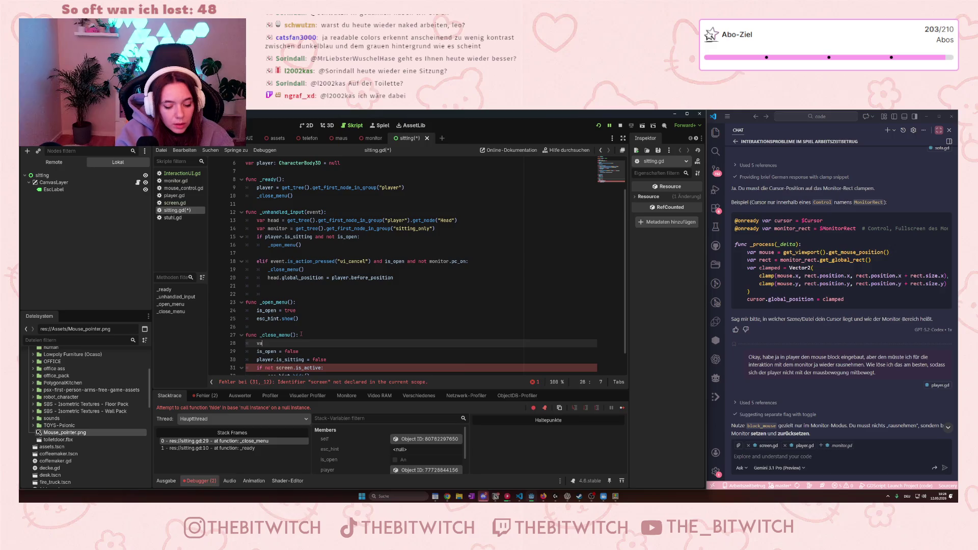
{"action": "type", "text": "r screen = "}
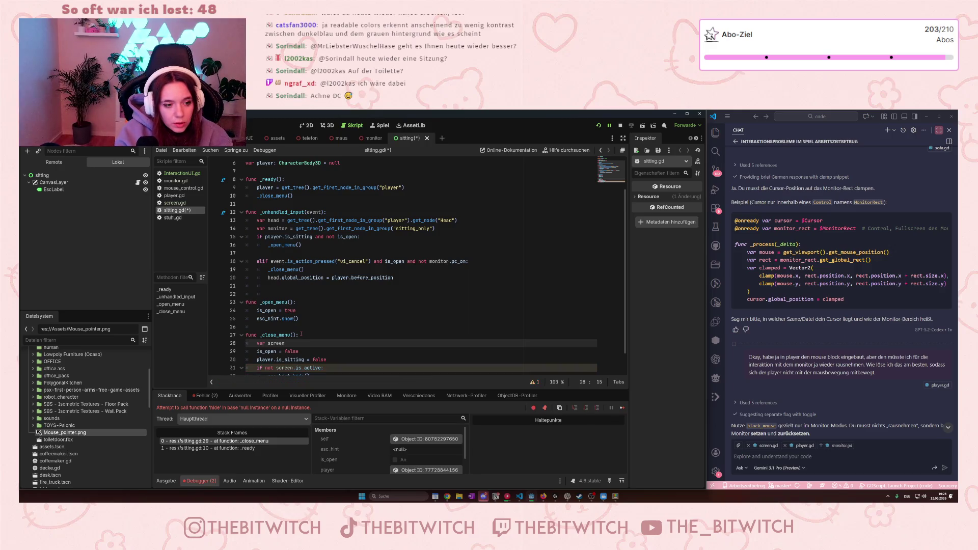
{"action": "type", "text": "get"}
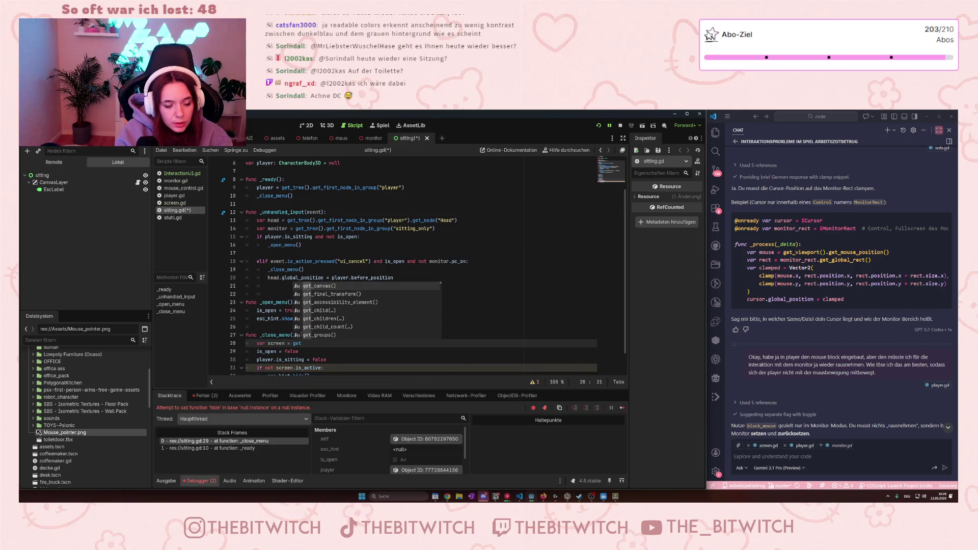
{"action": "type", "text": "_nod"}
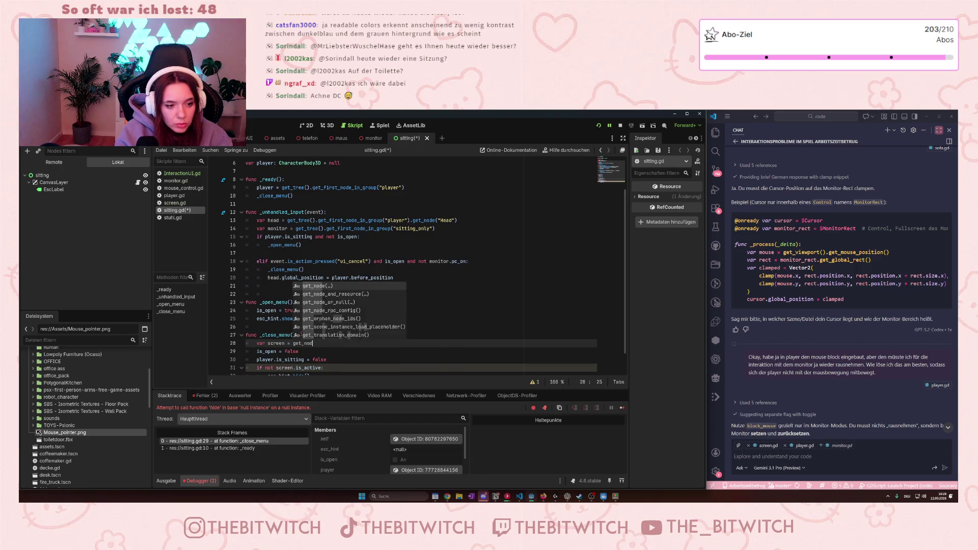
{"action": "type", "text": "e("}
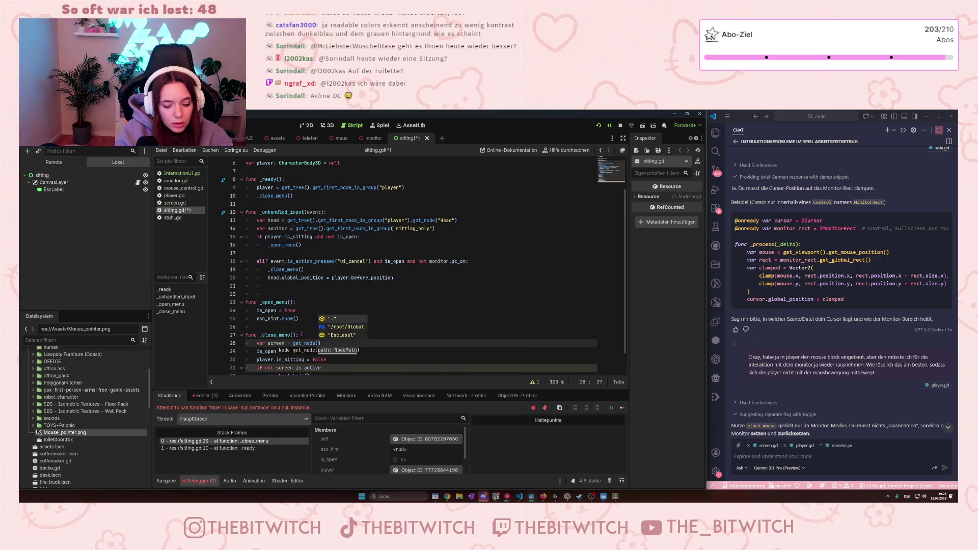
{"action": "type", "text": "/root"}
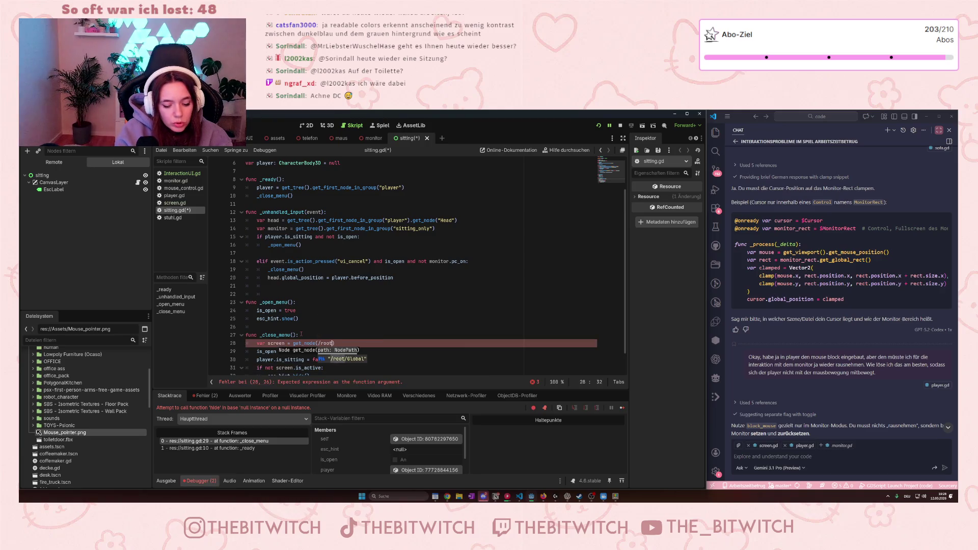
{"action": "type", "text": "/Welt/"}
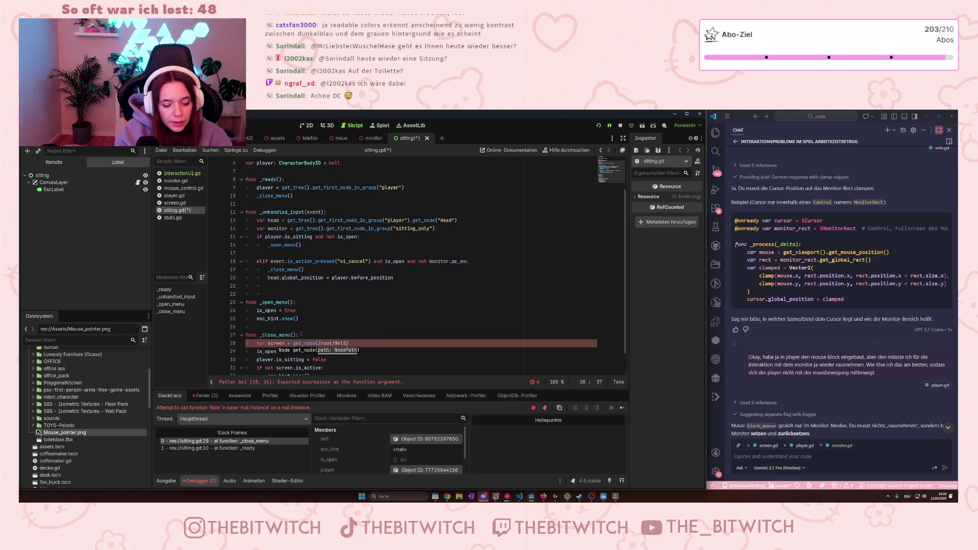
{"action": "type", "text": "Player"}
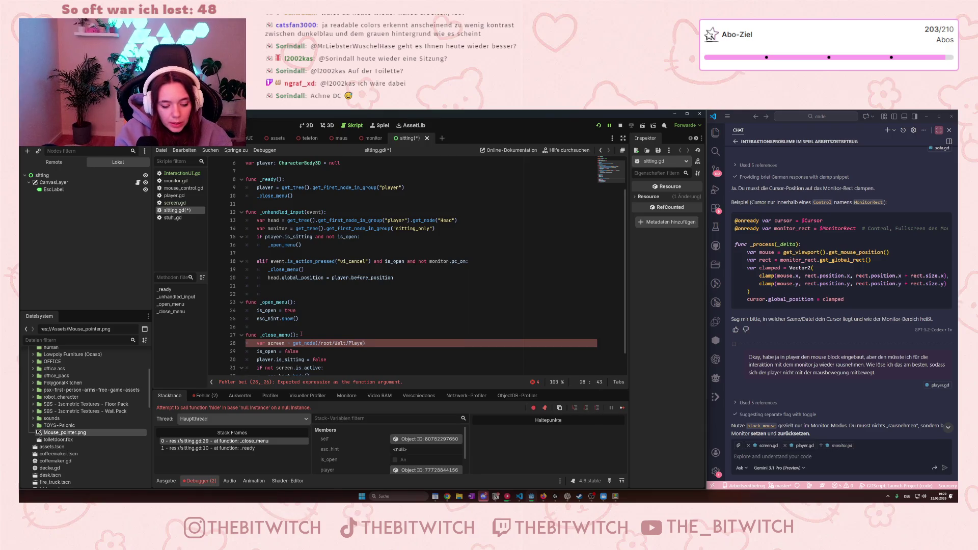
{"action": "type", "text": "Arbeits"}
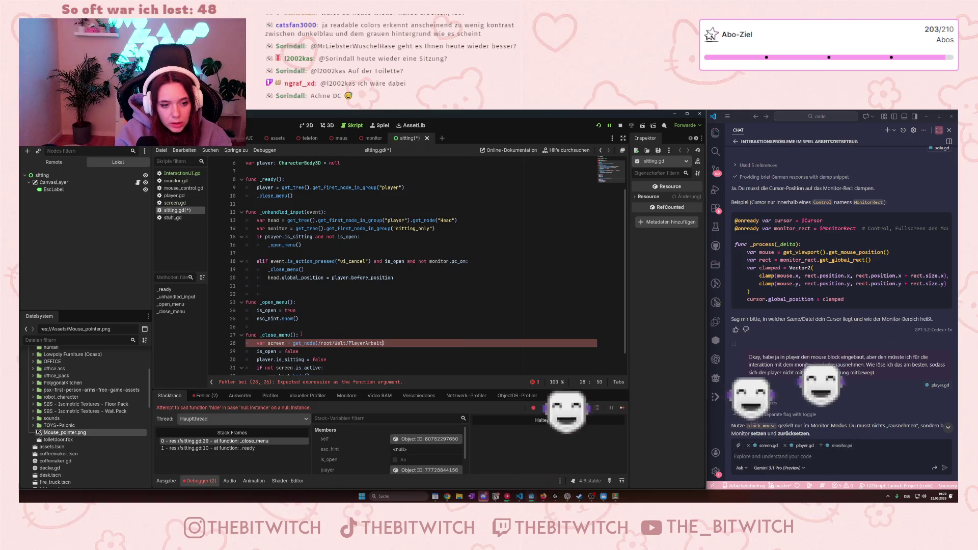
{"action": "type", "text": "platz/s"}
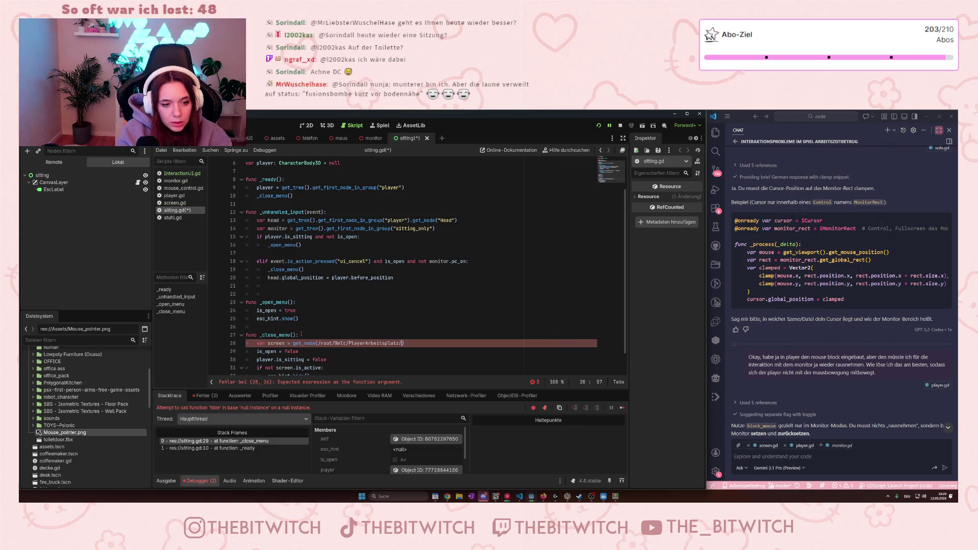
{"action": "type", "text": "creen)"}
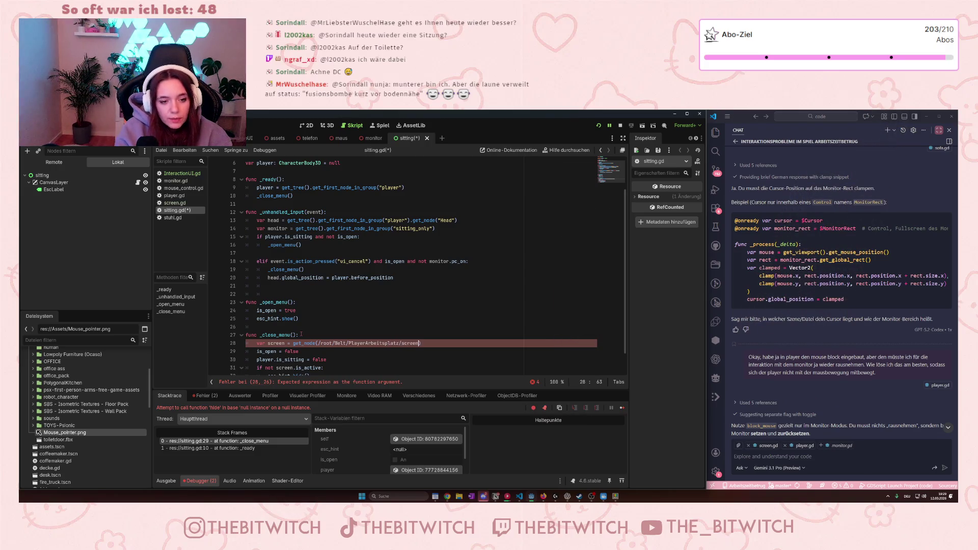
{"action": "left_click", "coordinate": [313, 283]}
{"action": "scroll", "coordinate": [313, 283], "scroll_direction": "down", "scroll_amount": 1}
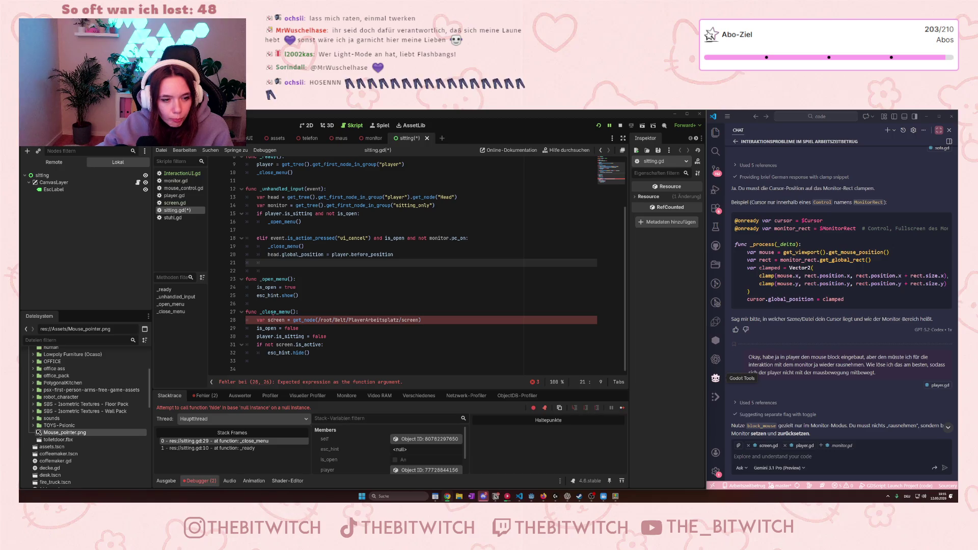
{"action": "left_click", "coordinate": [318, 320]}
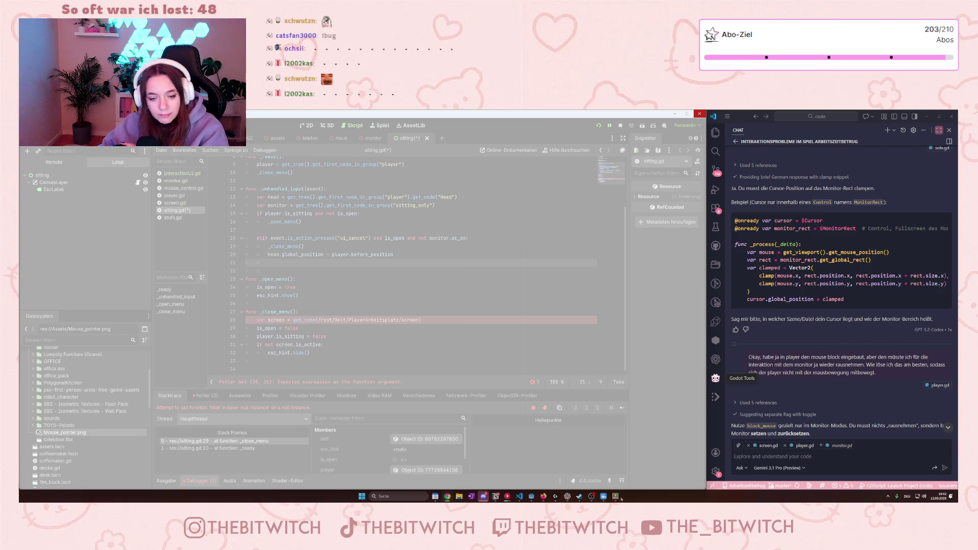
- Close the PowerToys settings window
{"action": "mouse_move", "coordinate": [616, 496]}
{"action": "left_click", "coordinate": [639, 457]}
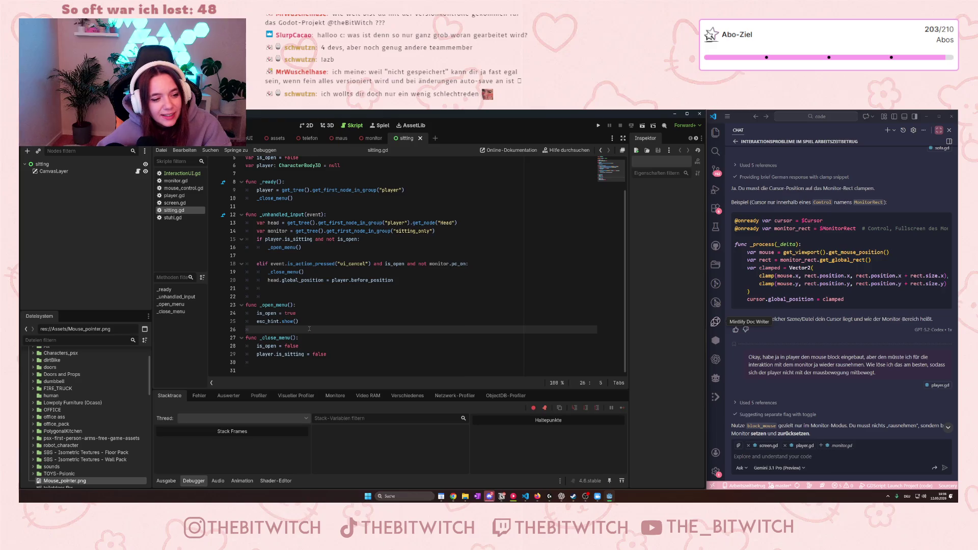
{"action": "left_click", "coordinate": [180, 173]}
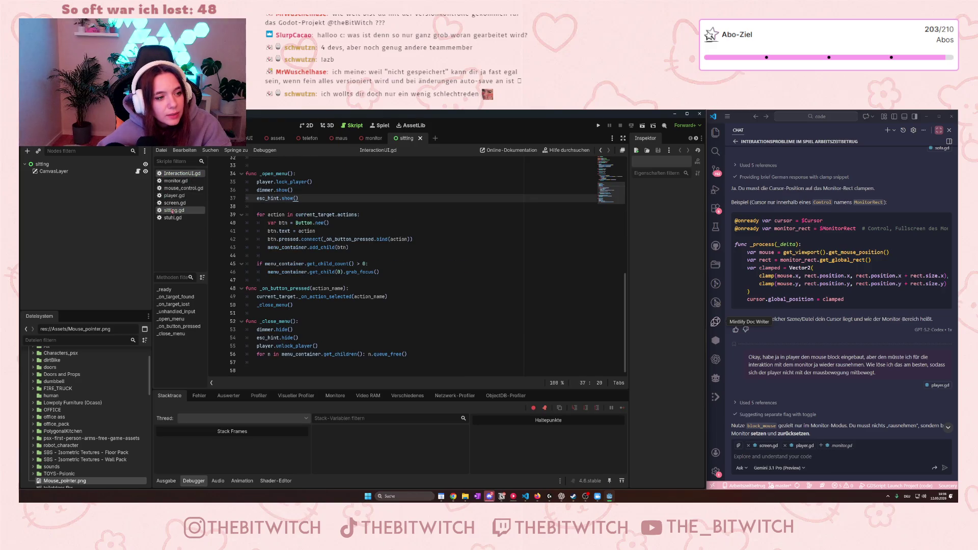
{"action": "left_click", "coordinate": [173, 210]}
{"action": "scroll", "coordinate": [305, 338], "scroll_direction": "down", "scroll_amount": 1}
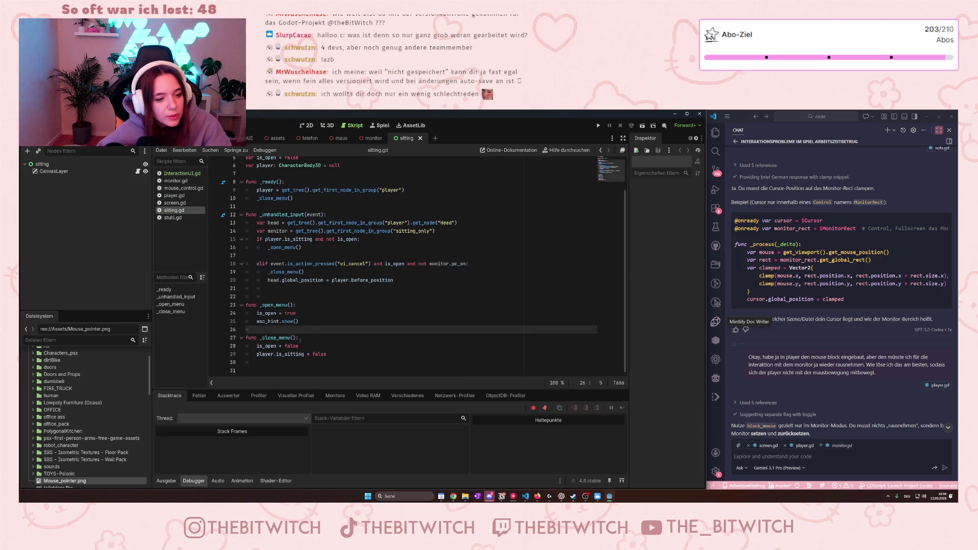
{"action": "left_click", "coordinate": [265, 321]}
{"action": "left_click", "coordinate": [325, 313]}
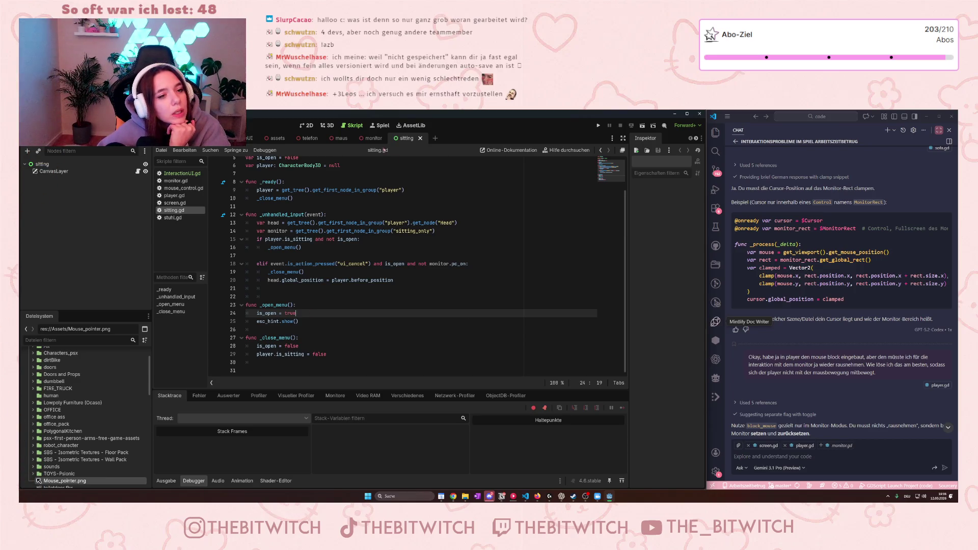
{"action": "left_click", "coordinate": [368, 138]}
{"action": "left_click", "coordinate": [403, 138]}
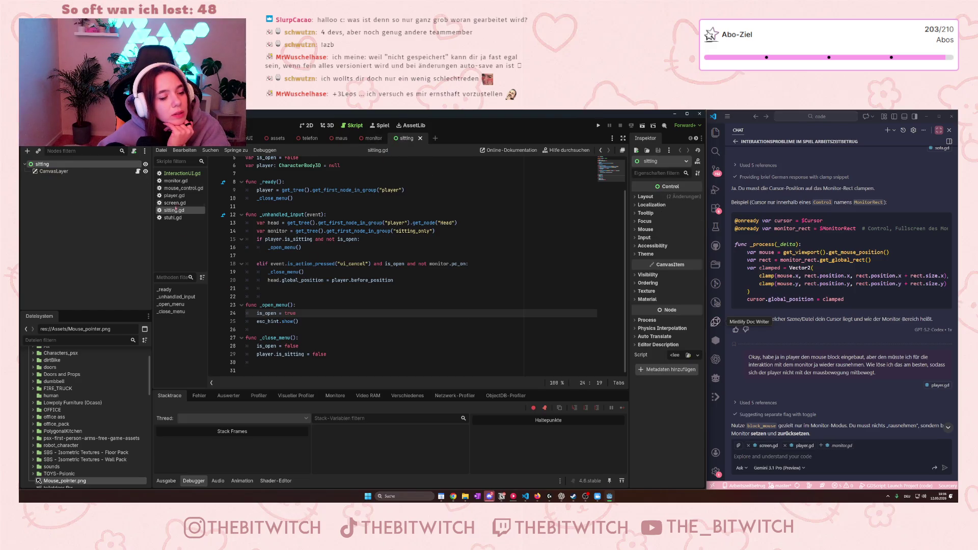
{"action": "left_click", "coordinate": [182, 174]}
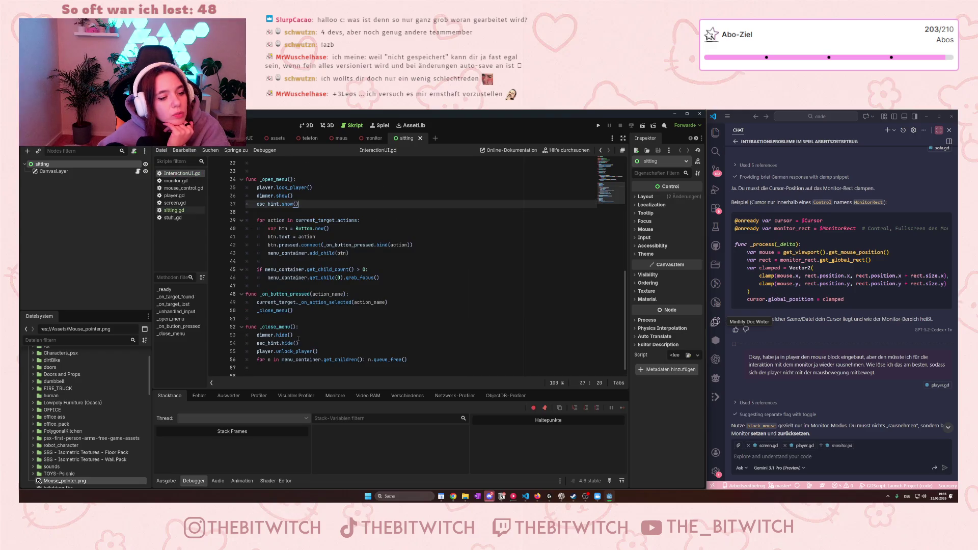
{"action": "left_click", "coordinate": [361, 139]}
{"action": "left_click", "coordinate": [413, 138]}
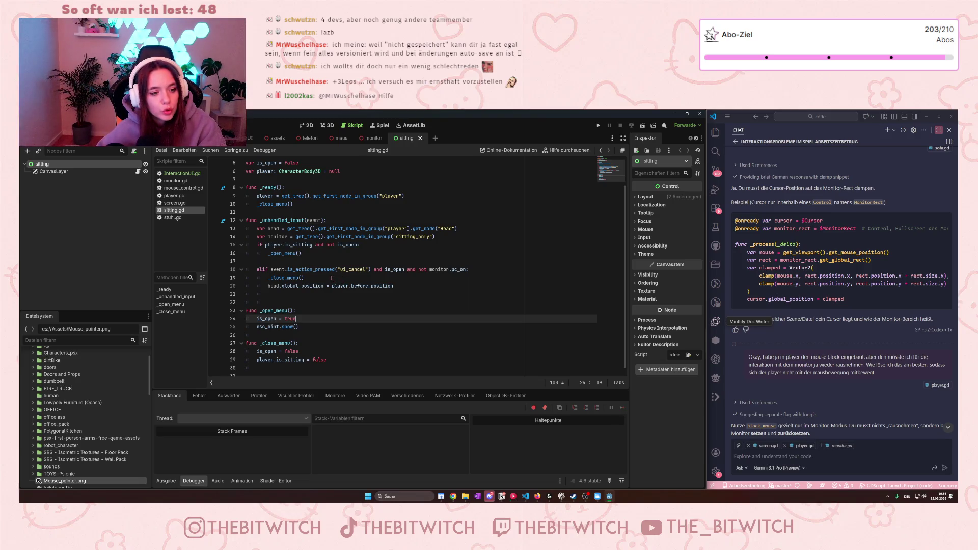
- Add 'if not screen.is_active:' to _open_menu and indent esc_hint.show() beneath it
{"action": "key", "text": "Return"}
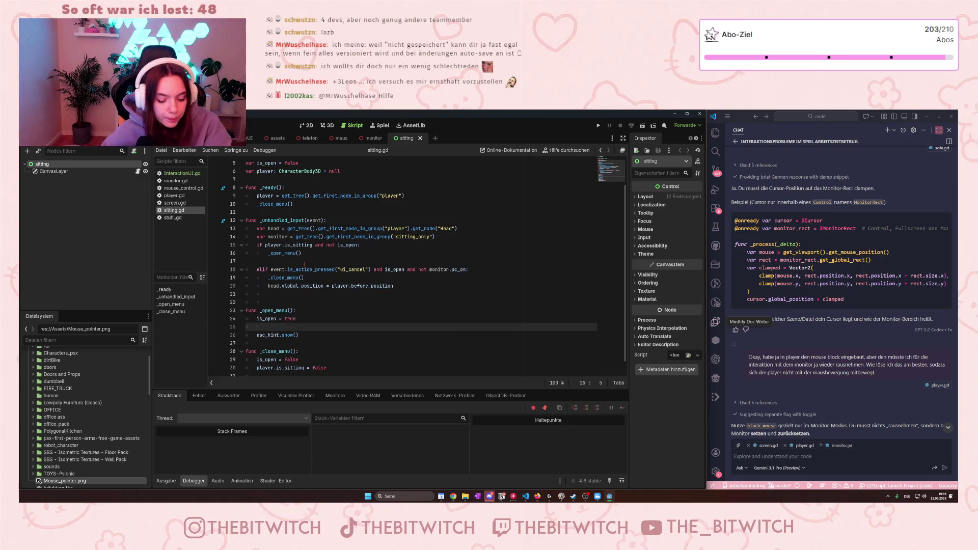
{"action": "type", "text": "if scro"}
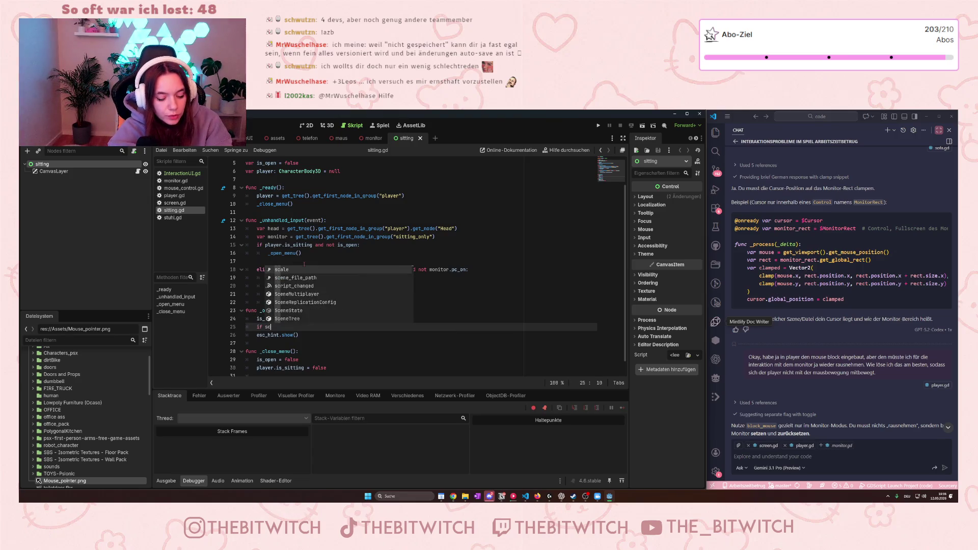
{"action": "key", "text": "BackSpace"}
{"action": "type", "text": "een."}
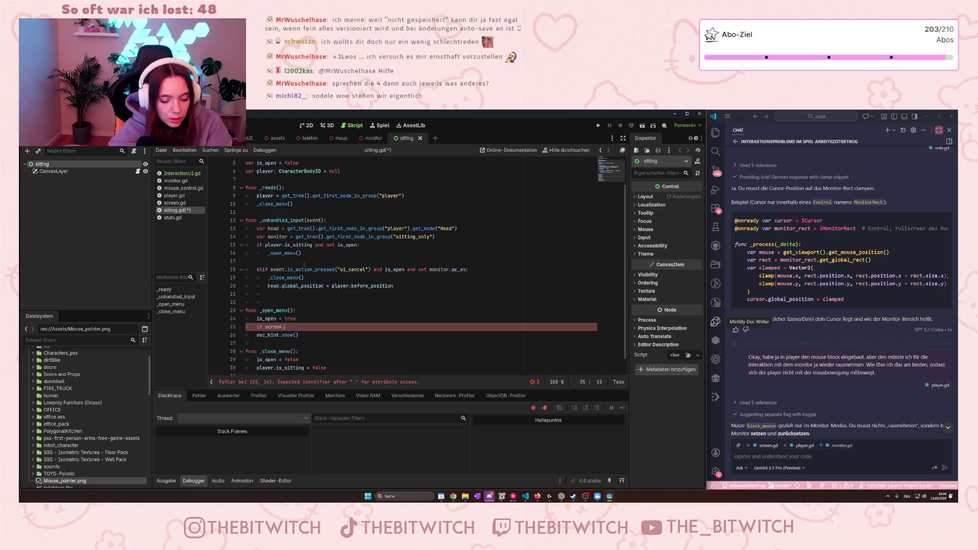
{"action": "type", "text": "is_active"}
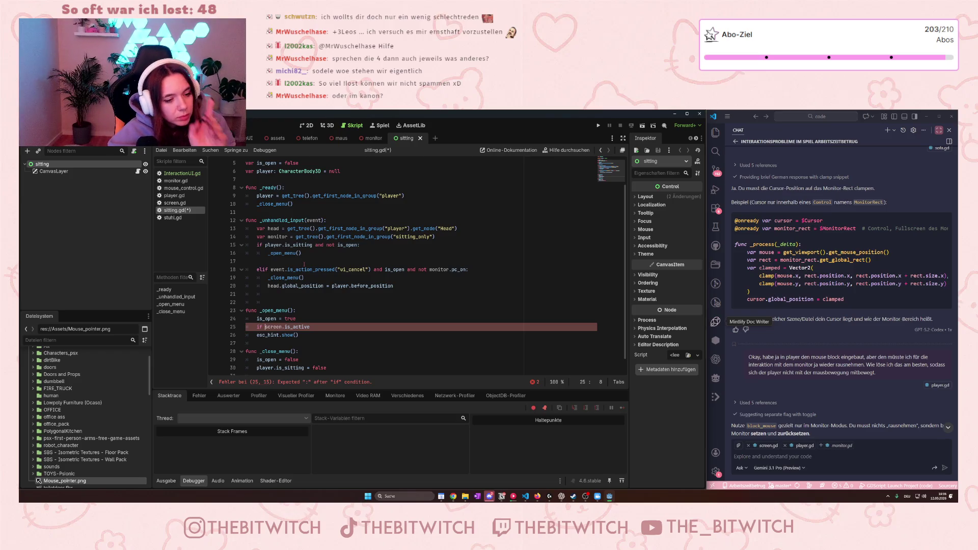
{"action": "type", "text": "not"}
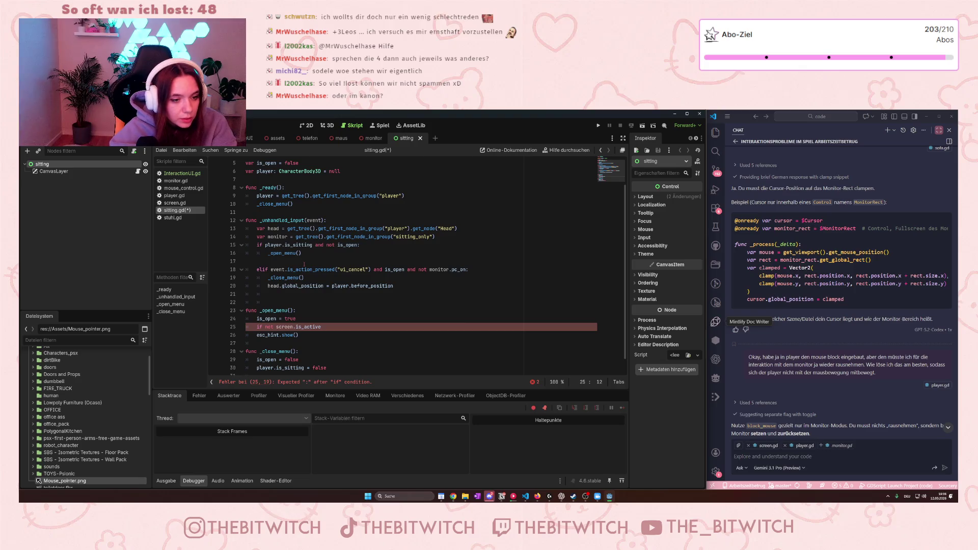
{"action": "type", "text": ":"}
{"action": "key", "text": "Return"}
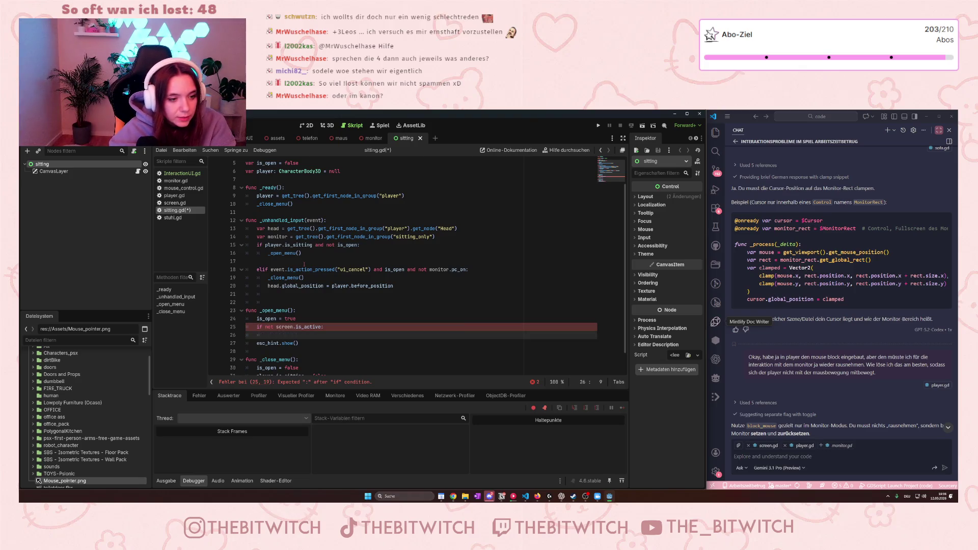
{"action": "key", "text": "BackSpace"}
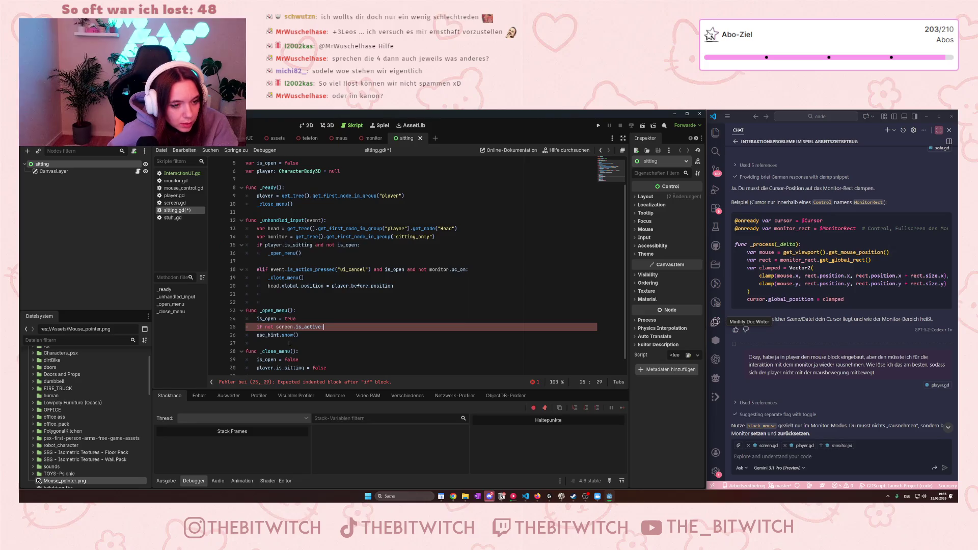
{"action": "left_click", "coordinate": [257, 334]}
{"action": "key", "text": "Tab"}
- Declare var screen = get_node("/root/Welt/PlayerArbeitsplatz/screen") at the top of _open_menu
{"action": "left_click", "coordinate": [301, 310]}
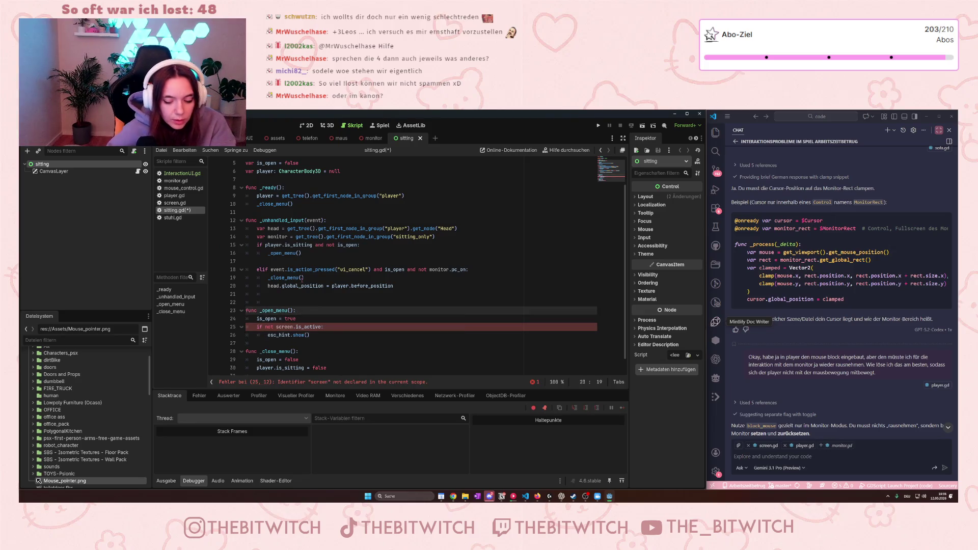
{"action": "key", "text": "Return"}
{"action": "type", "text": "var sc"}
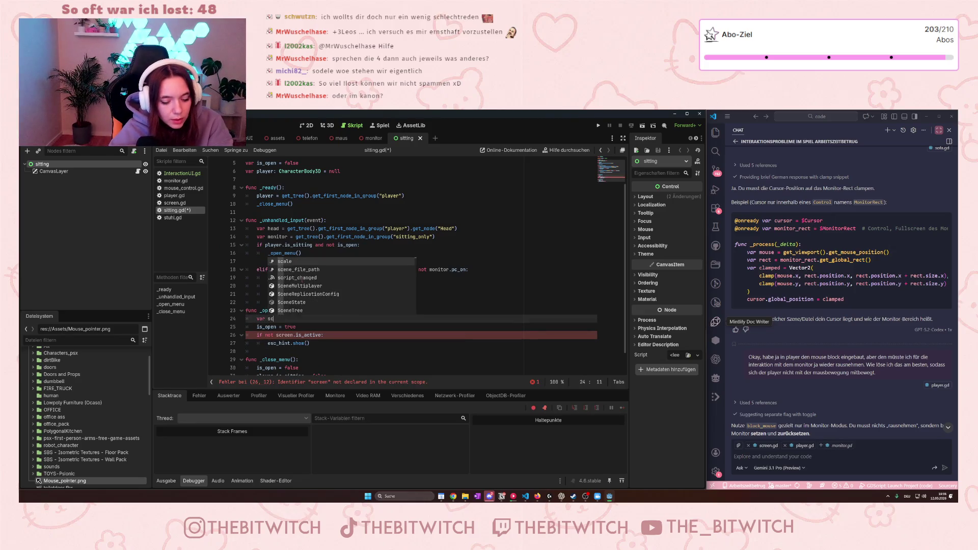
{"action": "type", "text": "ree"}
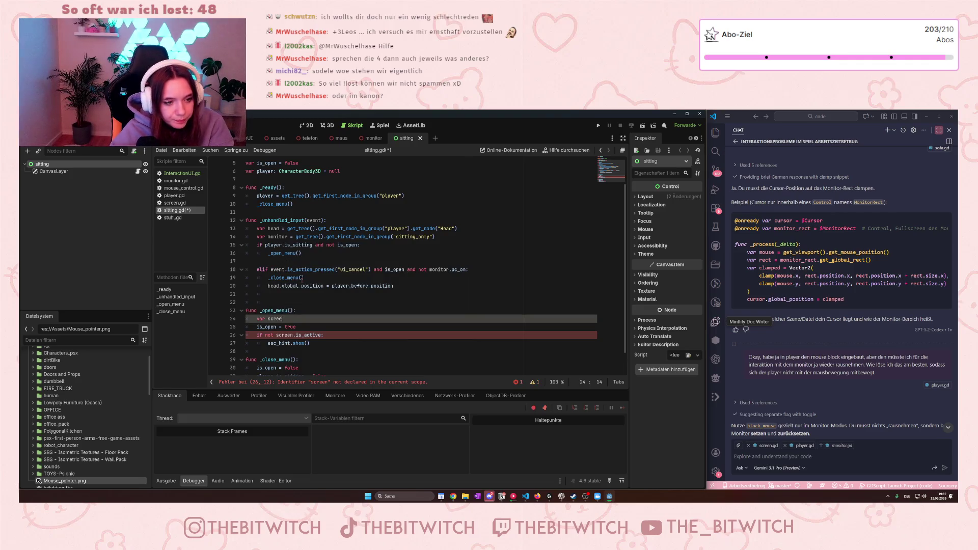
{"action": "type", "text": "dget_node"}
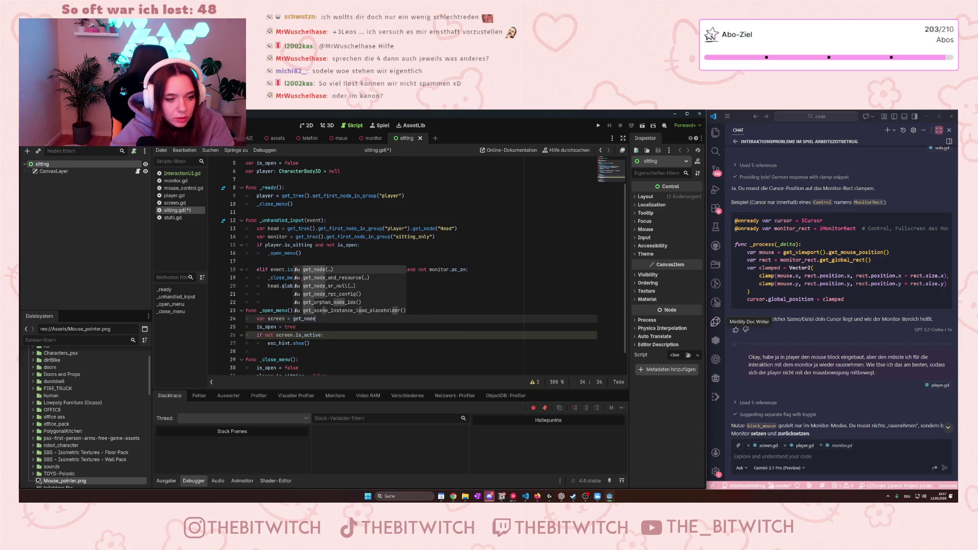
{"action": "key", "text": "Return"}
{"action": "type", "text": "\""}
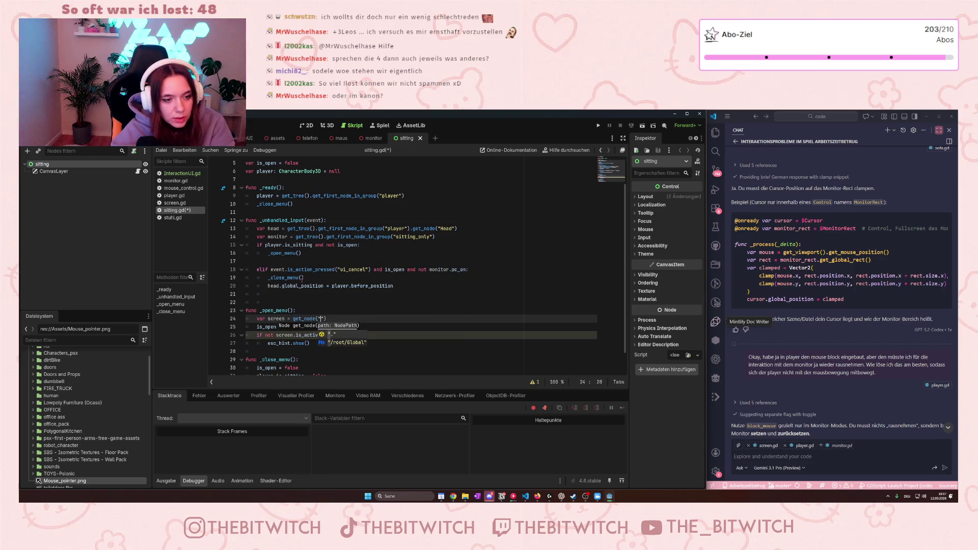
{"action": "type", "text": "/root"}
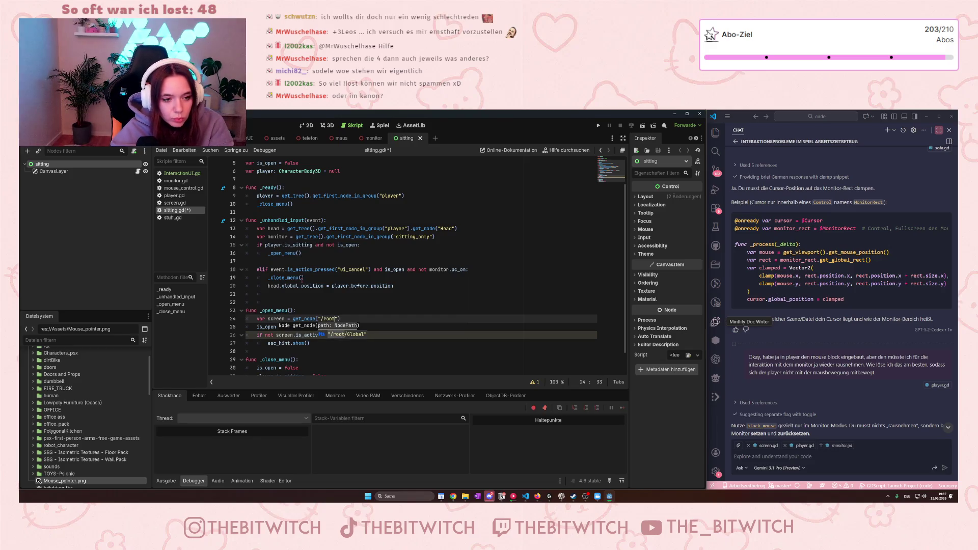
{"action": "type", "text": "/Wo"}
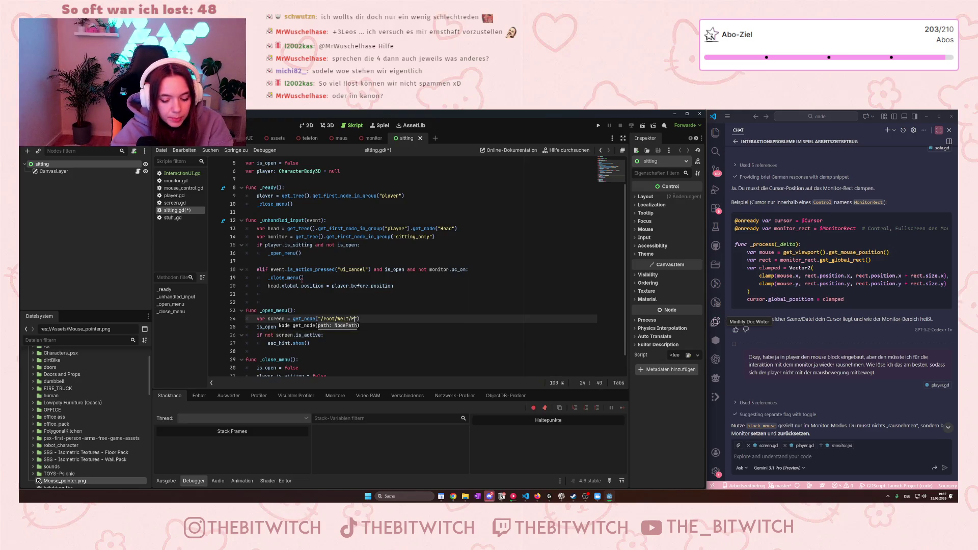
{"action": "type", "text": "layerArbeitsplatz"}
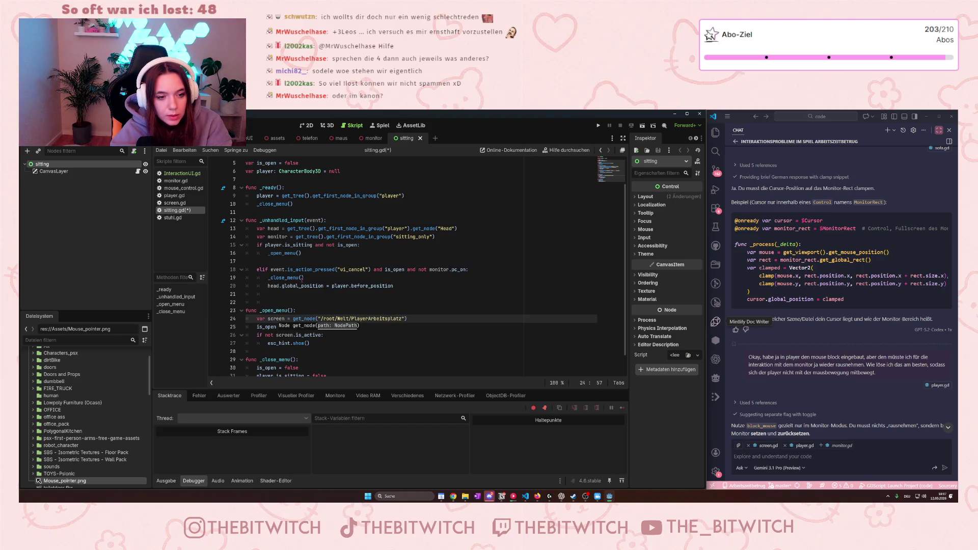
{"action": "type", "text": "/"}
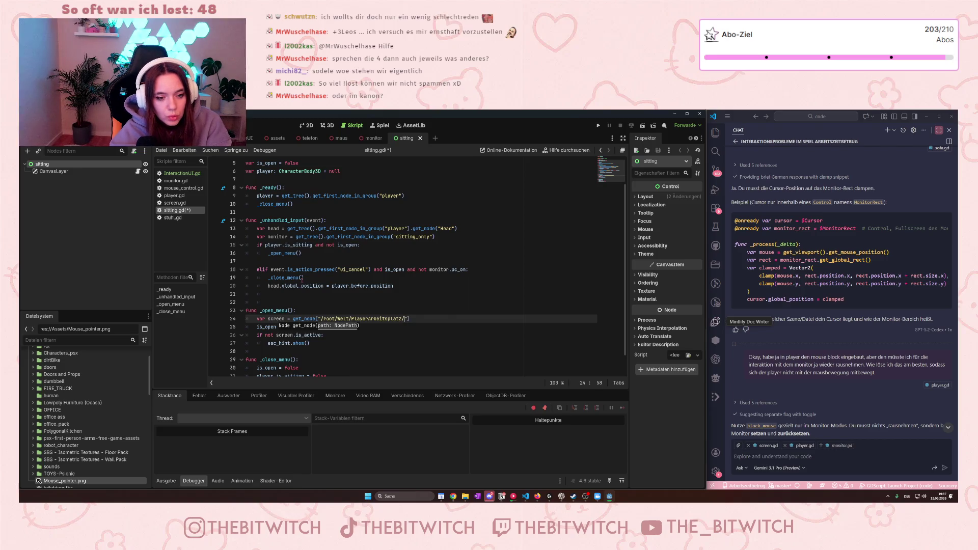
{"action": "type", "text": "creen"}
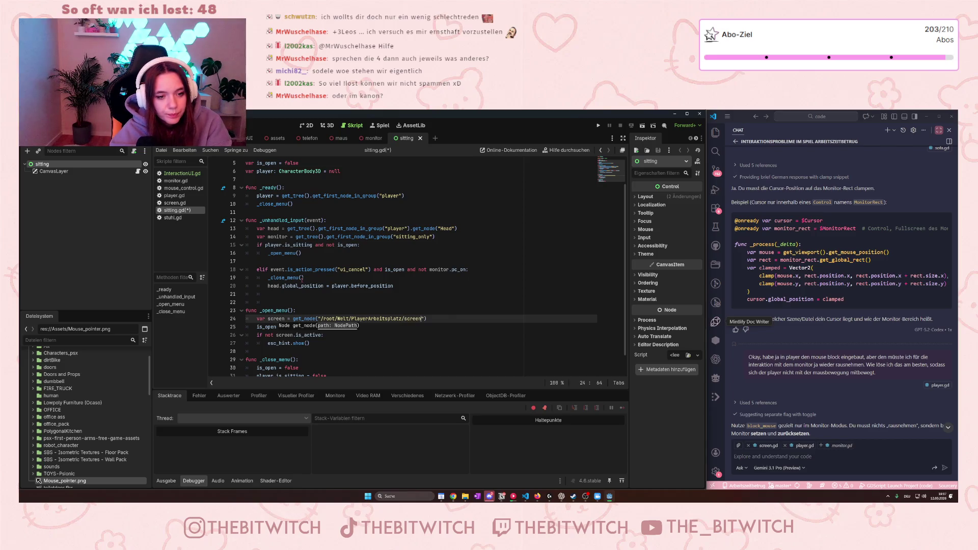
{"action": "left_click", "coordinate": [440, 326]}
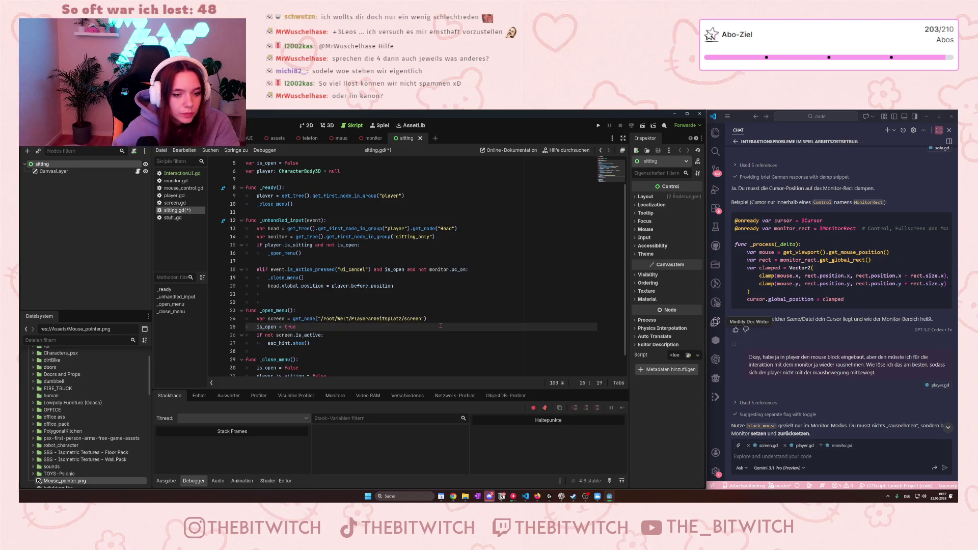
- Save sitting.gd with Ctrl+S and run the game
{"action": "key", "text": "ctrl+s"}
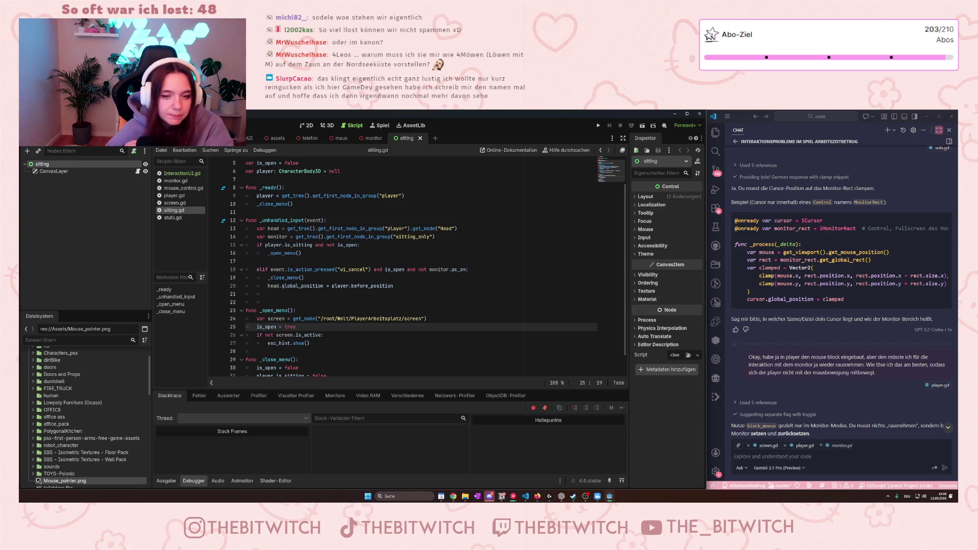
{"action": "left_click", "coordinate": [393, 285]}
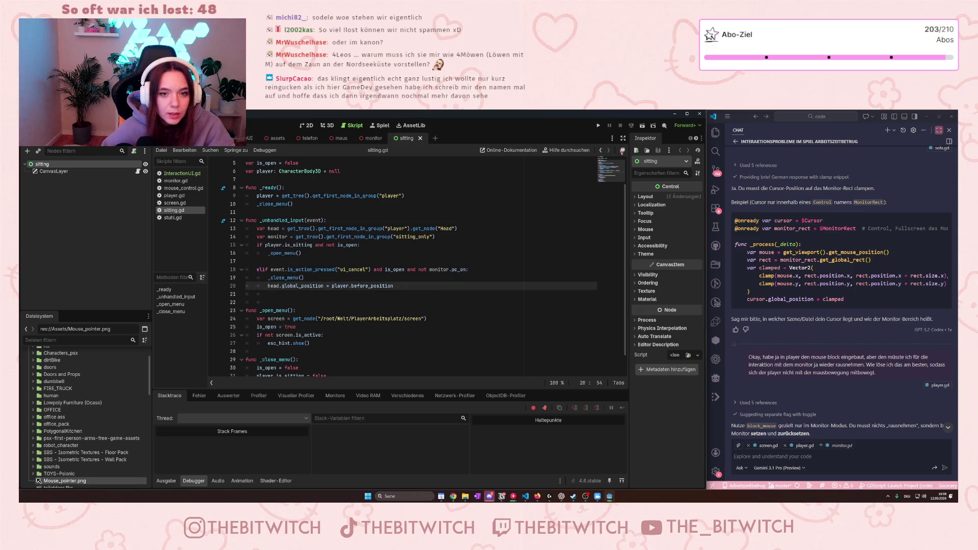
{"action": "left_click", "coordinate": [599, 126]}
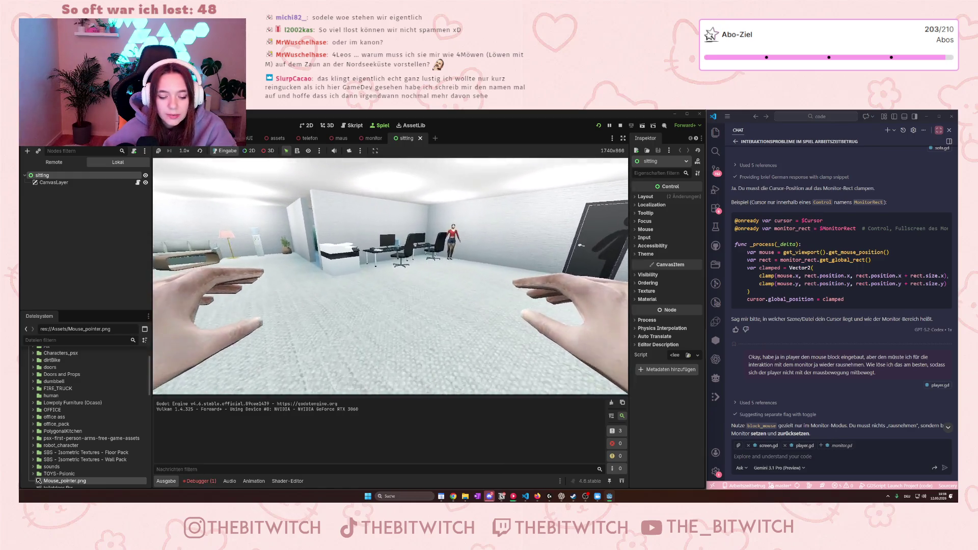
- Walk to the desk and sit, hitting the null-instance error on esc_hint.show(), then open the UI scene
{"action": "key", "text": "w"}
{"action": "key", "text": "e"}
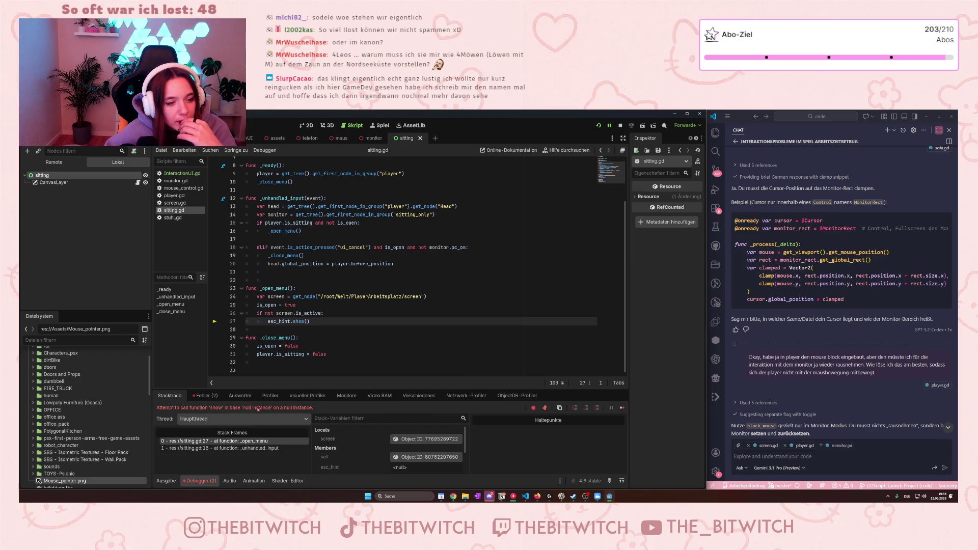
{"action": "mouse_move", "coordinate": [268, 323]}
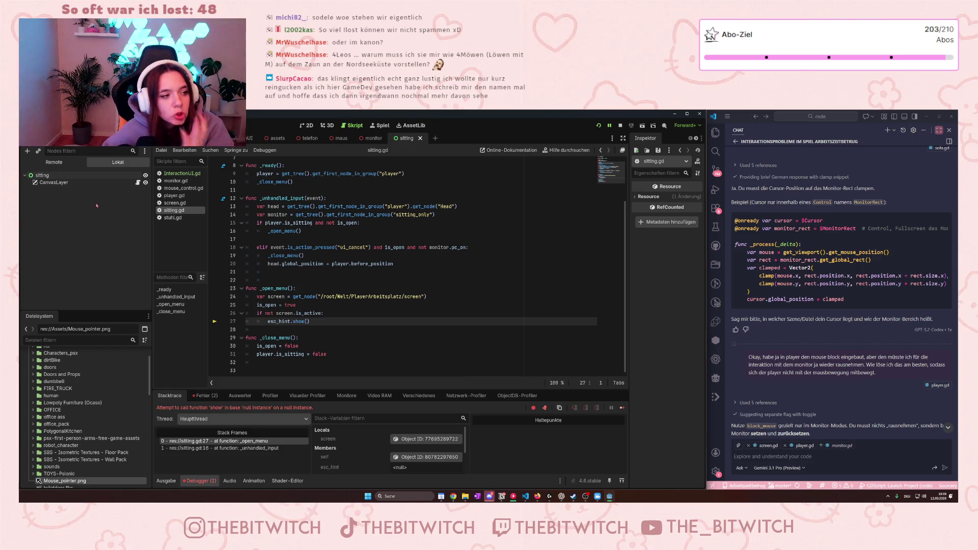
{"action": "left_click", "coordinate": [137, 181]}
- Paste the EscLabel node from the UI scene onto the sitting scene's root node
{"action": "left_click", "coordinate": [43, 175]}
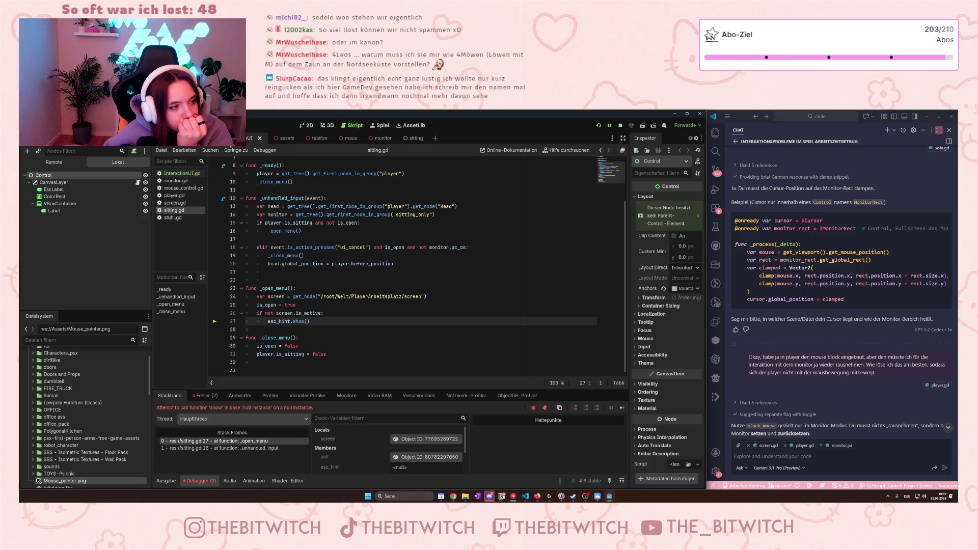
{"action": "left_click", "coordinate": [53, 181]}
{"action": "left_click", "coordinate": [55, 190]}
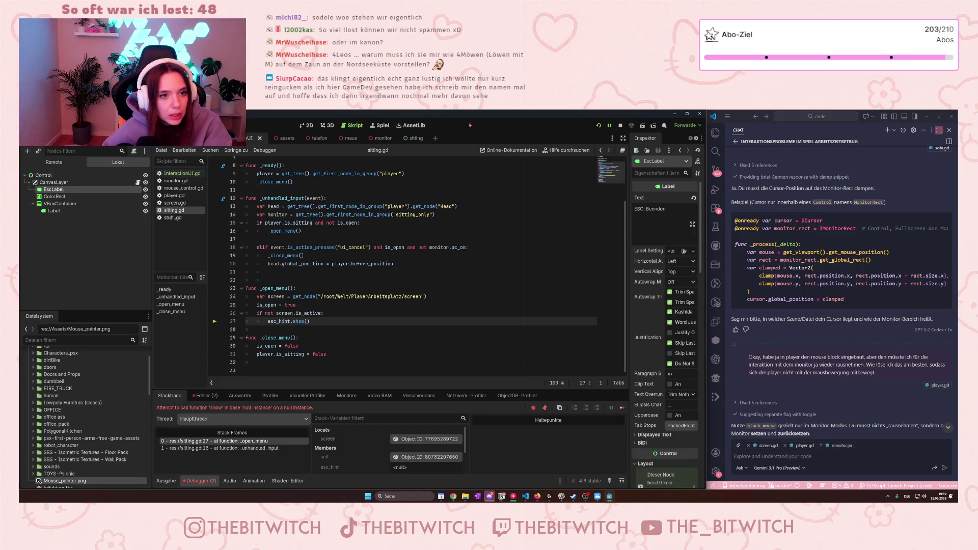
{"action": "left_click", "coordinate": [409, 138]}
{"action": "left_click", "coordinate": [59, 176]}
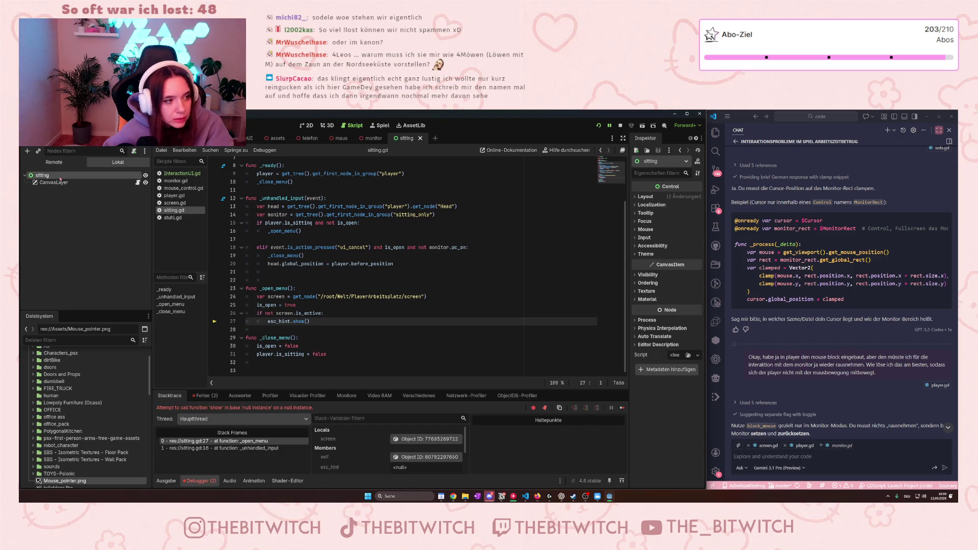
{"action": "key", "text": "ctrl+v"}
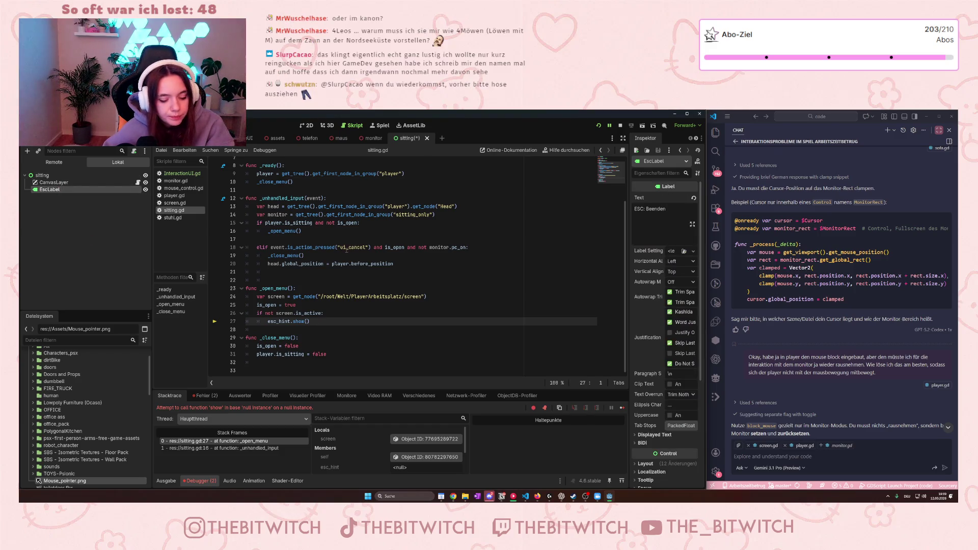
- Save the sitting scene, stop the halted debug session and relaunch the game
{"action": "left_click", "coordinate": [346, 248]}
{"action": "key", "text": "ctrl+s"}
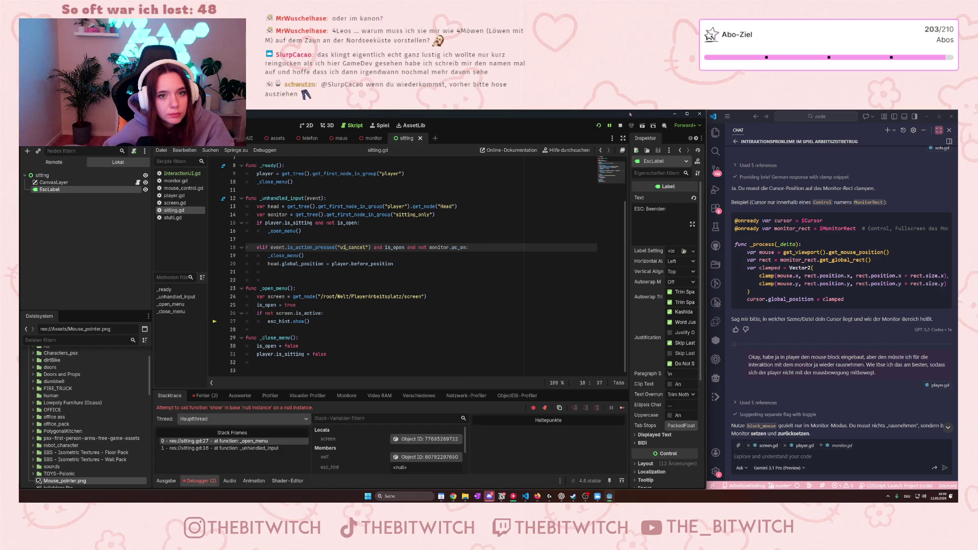
{"action": "left_click", "coordinate": [620, 125]}
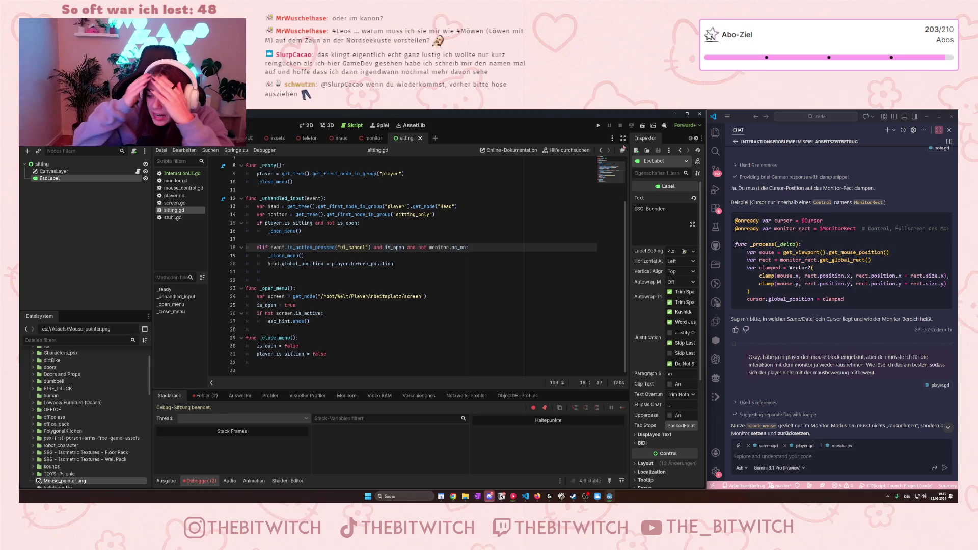
{"action": "left_click", "coordinate": [599, 125]}
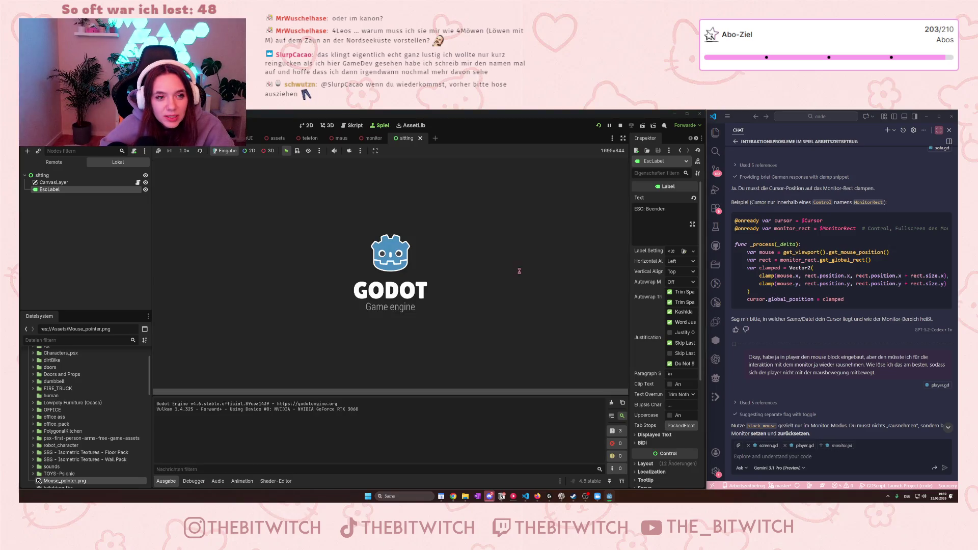
- Walk to the desk and sit, reproducing the null-instance error, then select EscLabel to inspect it
{"action": "key", "text": "w"}
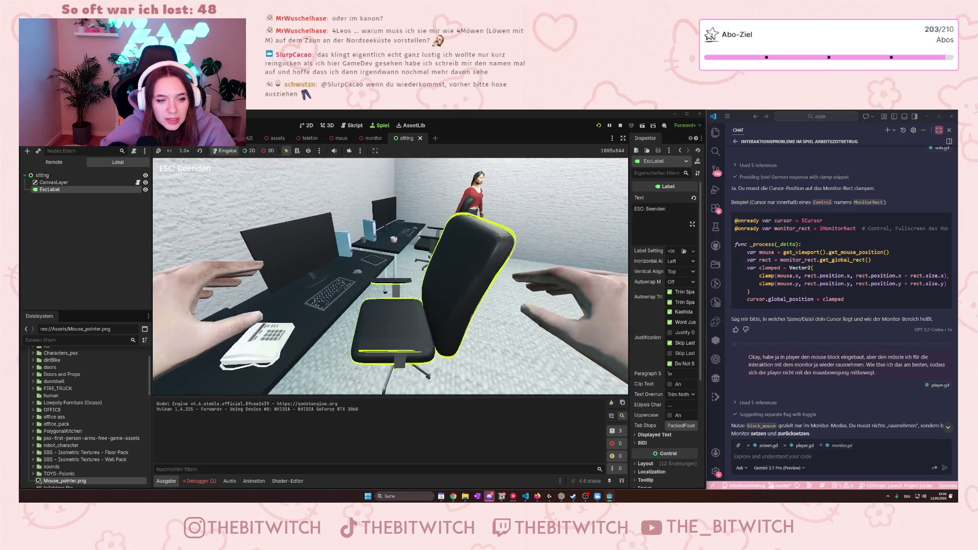
{"action": "key", "text": "e"}
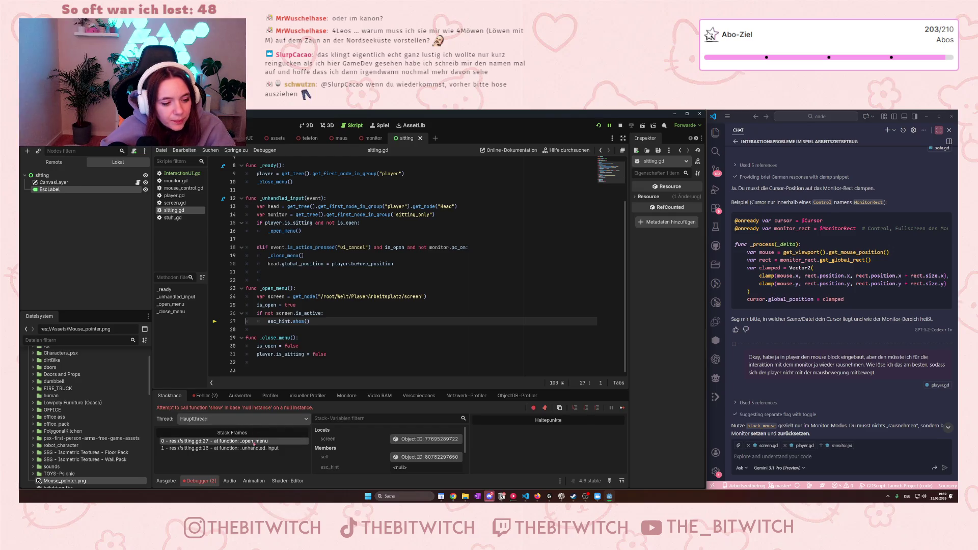
{"action": "left_click", "coordinate": [56, 190]}
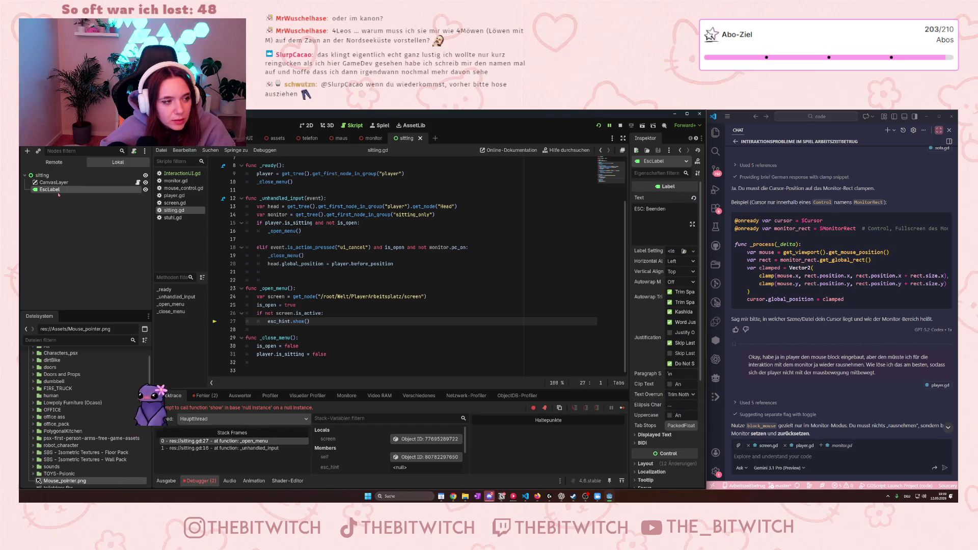
- Check the 'ESC: Beenden' label in the 2D view and review esc_hint lines 27 and 3 in sitting.gd
{"action": "left_click", "coordinate": [307, 126]}
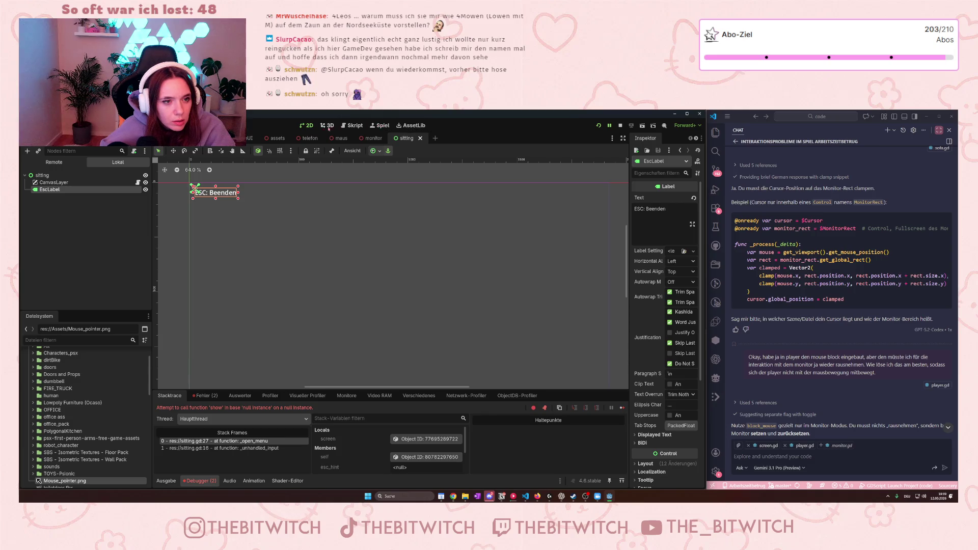
{"action": "left_click", "coordinate": [353, 126]}
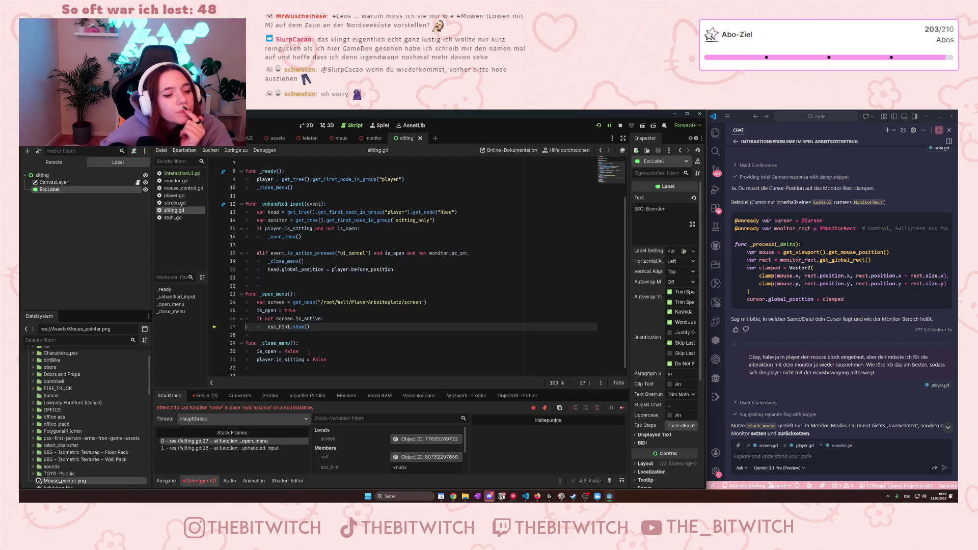
{"action": "scroll", "coordinate": [283, 318], "scroll_direction": "up", "scroll_amount": 2}
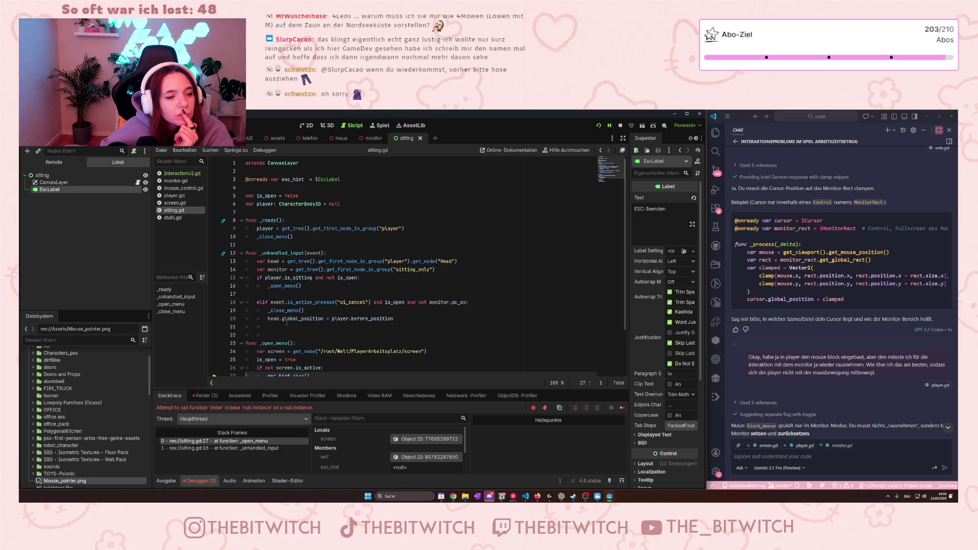
{"action": "scroll", "coordinate": [286, 326], "scroll_direction": "down", "scroll_amount": 1}
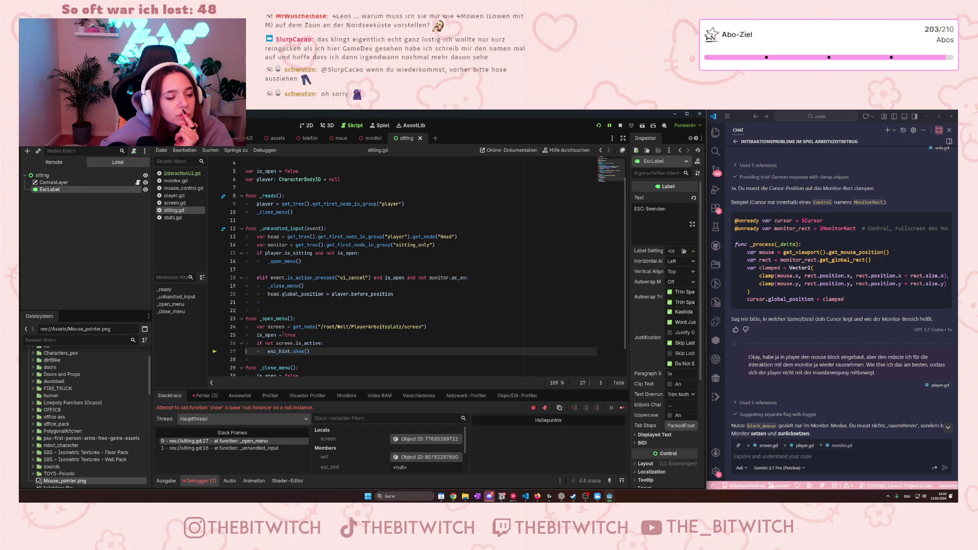
{"action": "scroll", "coordinate": [283, 337], "scroll_direction": "down", "scroll_amount": 1}
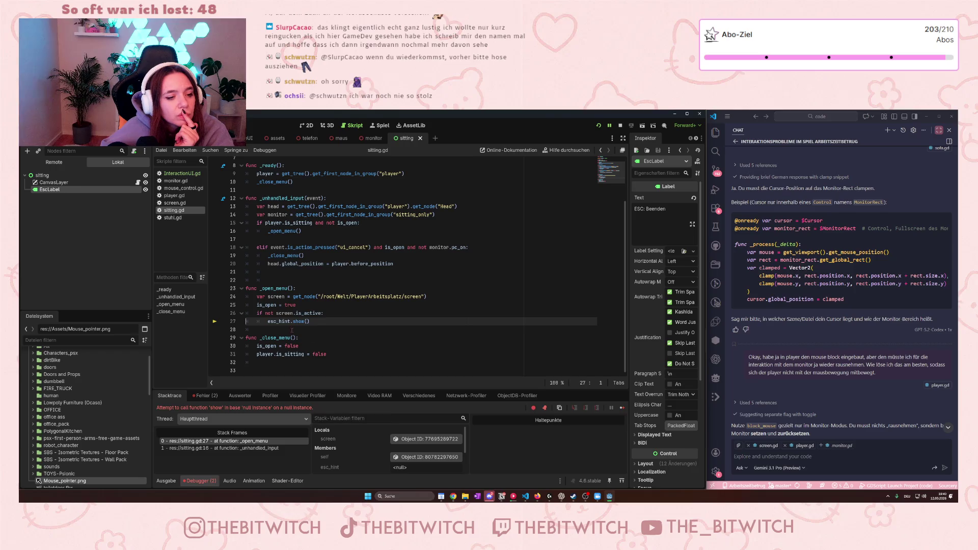
{"action": "left_click_drag", "start_coordinate": [268, 322], "coordinate": [302, 322]}
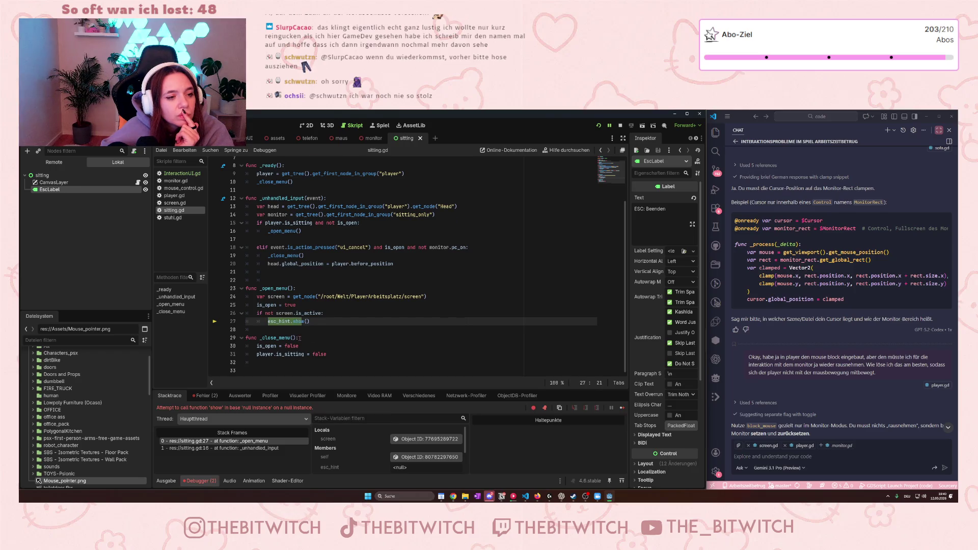
{"action": "scroll", "coordinate": [299, 337], "scroll_direction": "up", "scroll_amount": 2}
{"action": "scroll", "coordinate": [309, 338], "scroll_direction": "up", "scroll_amount": 1}
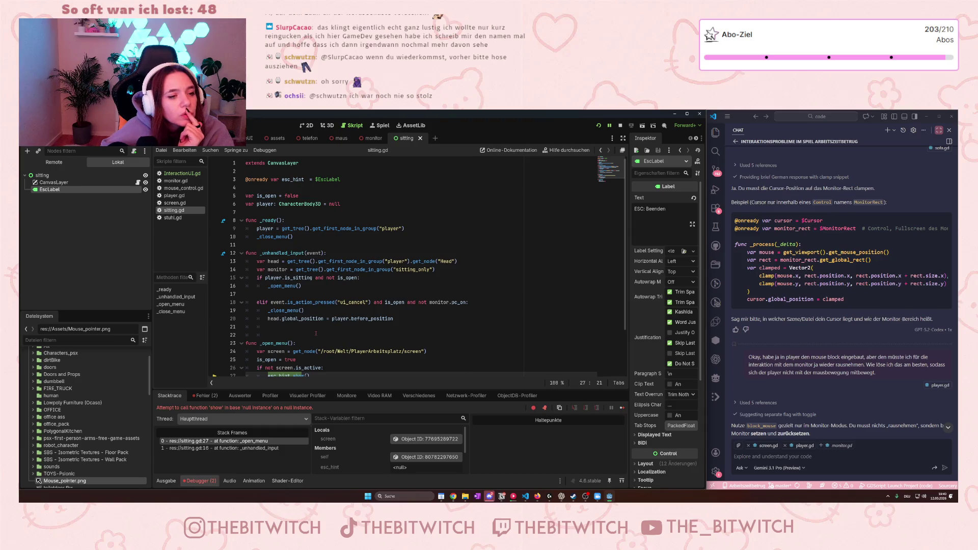
{"action": "left_click", "coordinate": [314, 179]}
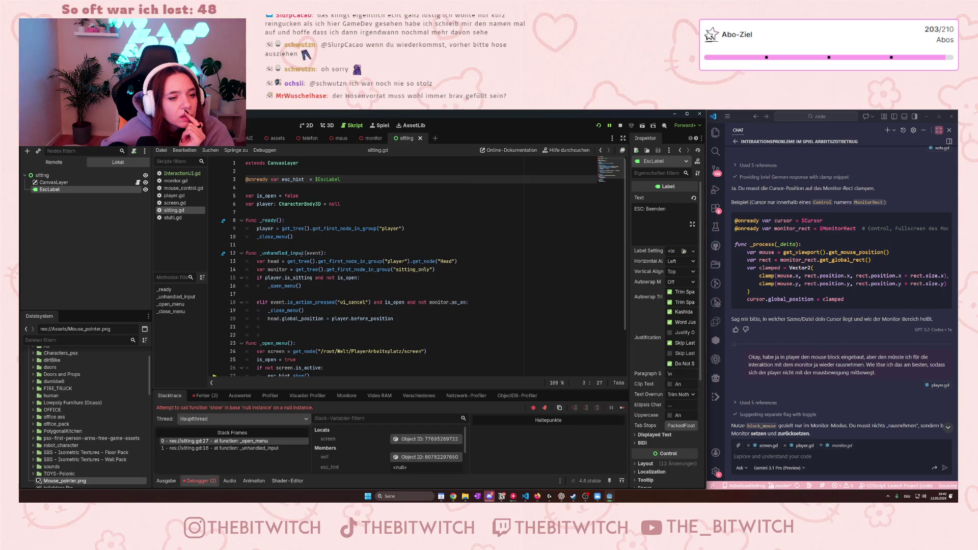
- Move EscLabel above CanvasLayer in the sitting scene tree and save
{"action": "mouse_move", "coordinate": [301, 261]}
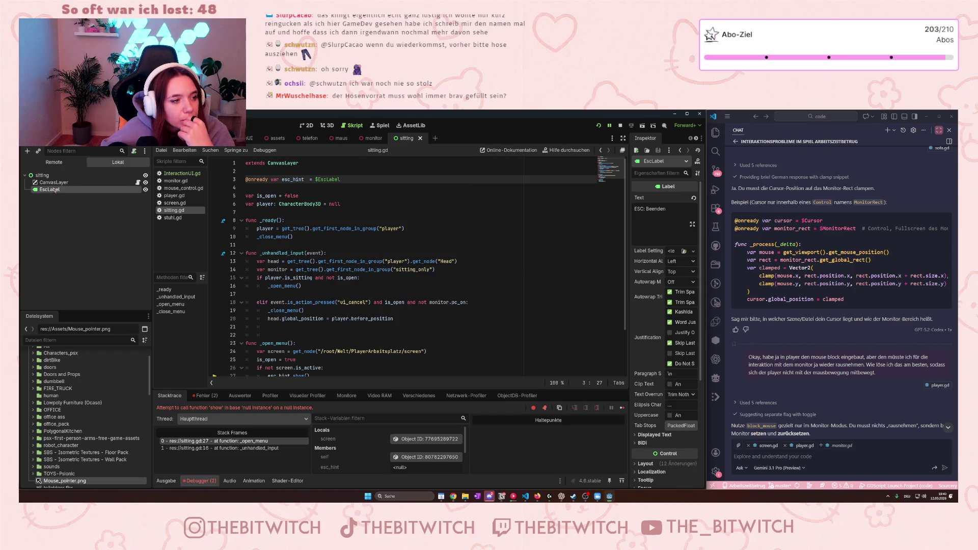
{"action": "left_click_drag", "start_coordinate": [55, 190], "coordinate": [53, 178]}
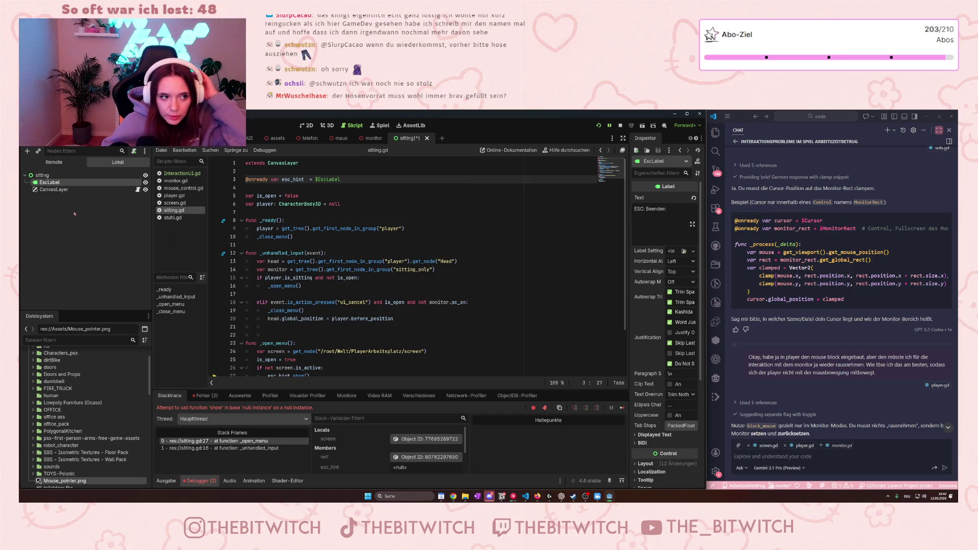
{"action": "left_click", "coordinate": [283, 209]}
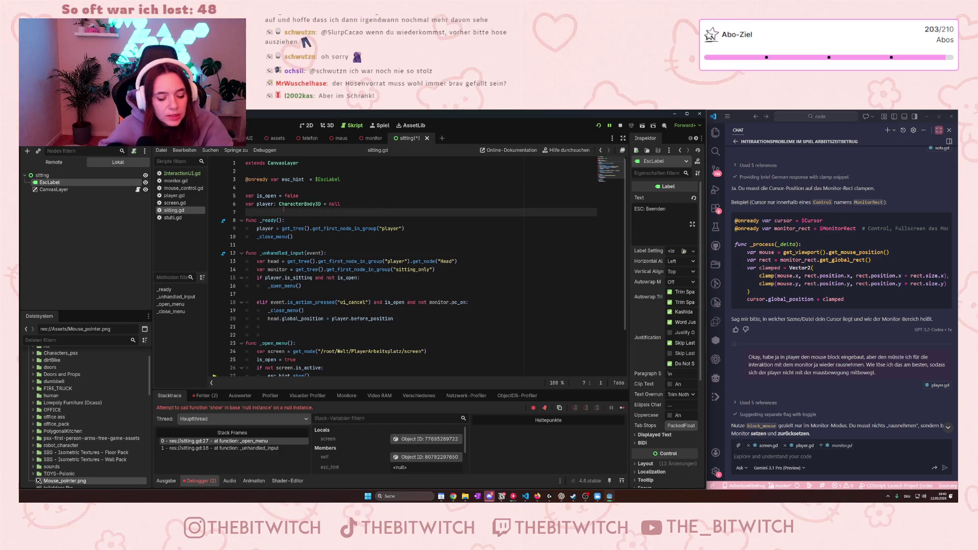
{"action": "key", "text": "ctrl+s"}
- Toggle EscLabel's visibility, save the scene, then stop and relaunch the game
{"action": "scroll", "coordinate": [264, 265], "scroll_direction": "down", "scroll_amount": 1}
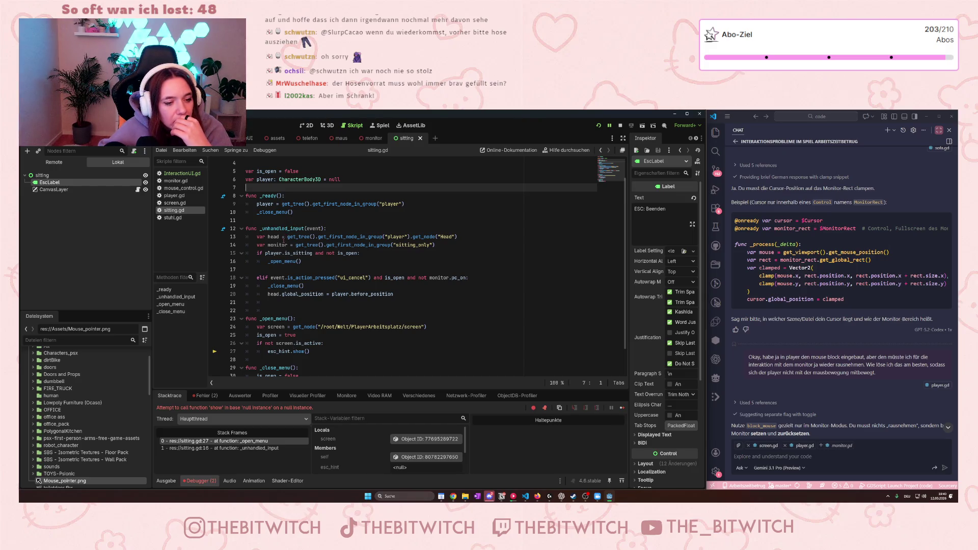
{"action": "left_click", "coordinate": [146, 182]}
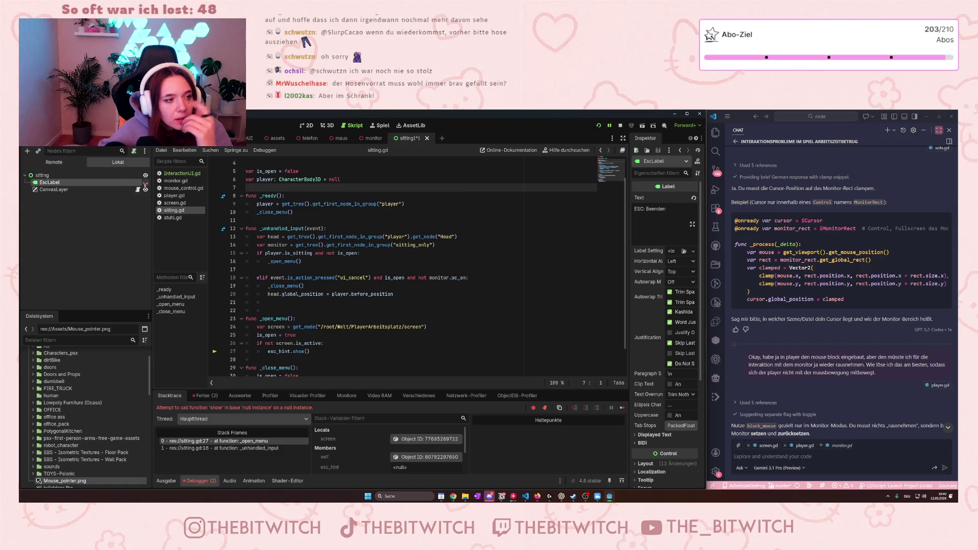
{"action": "left_click", "coordinate": [324, 269]}
{"action": "key", "text": "ctrl+s"}
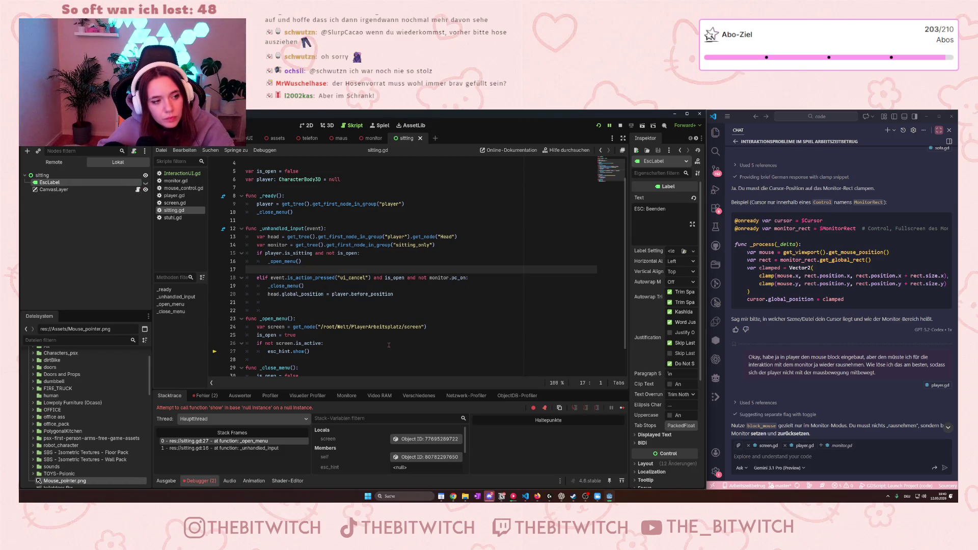
{"action": "left_click", "coordinate": [620, 125]}
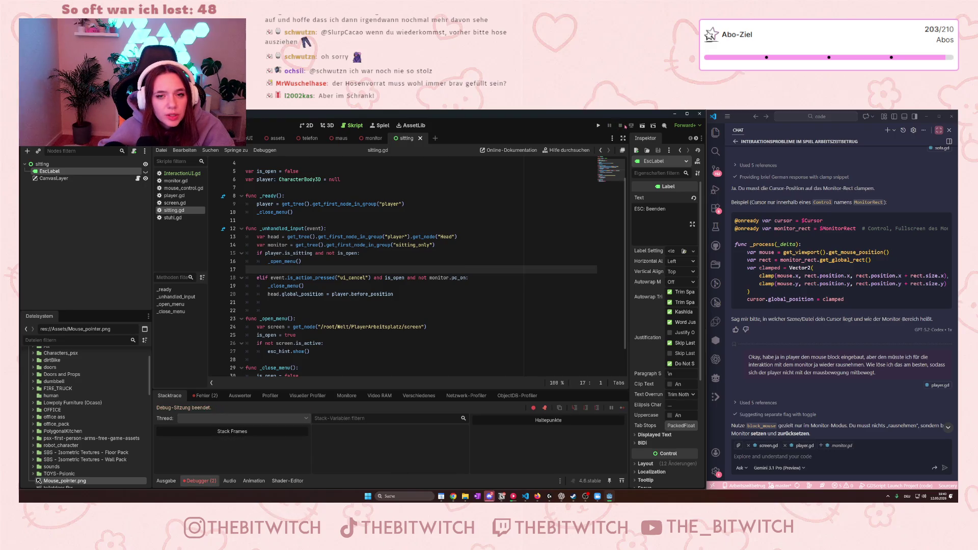
{"action": "left_click", "coordinate": [599, 125]}
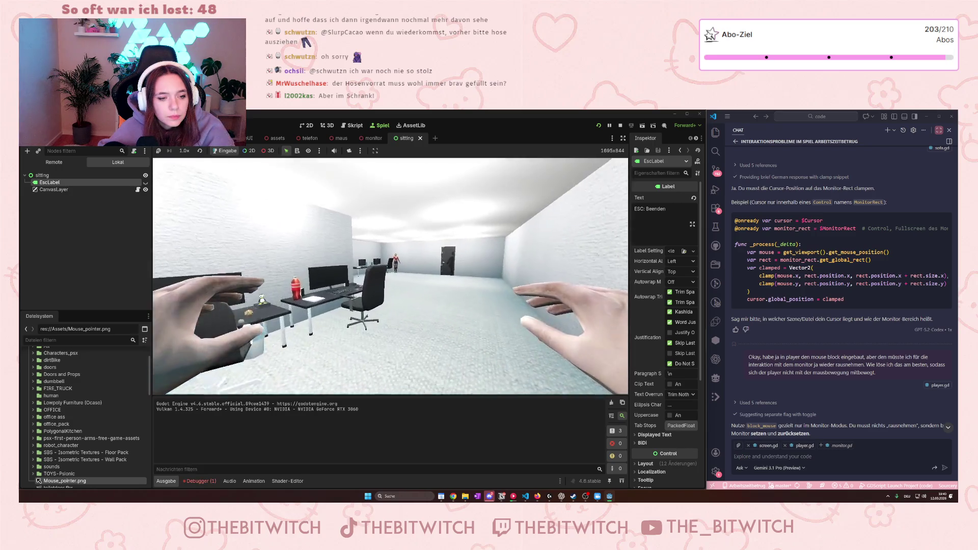
- Walk to the desk chair and sit, triggering the null-instance error at sitting.gd line 27
{"action": "key", "text": "w"}
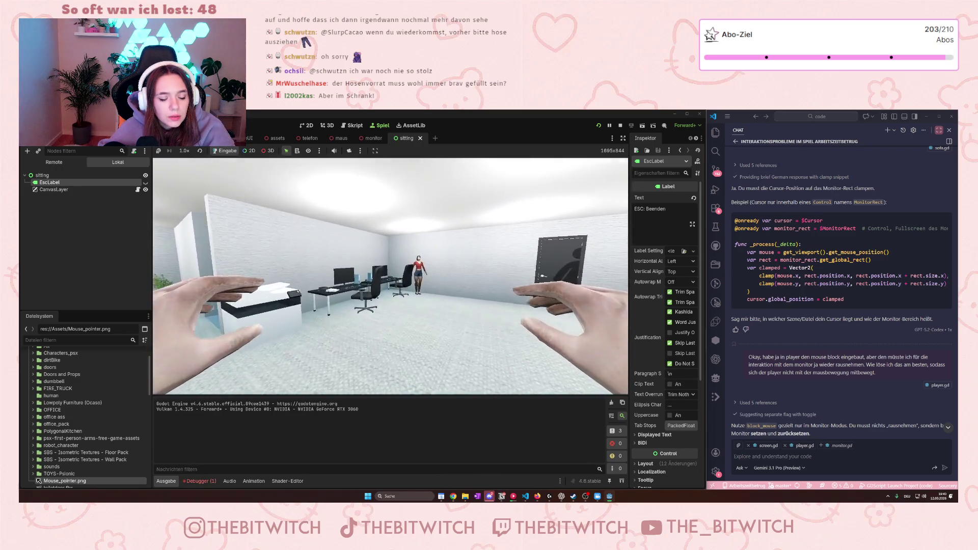
{"action": "left_click", "coordinate": [390, 275]}
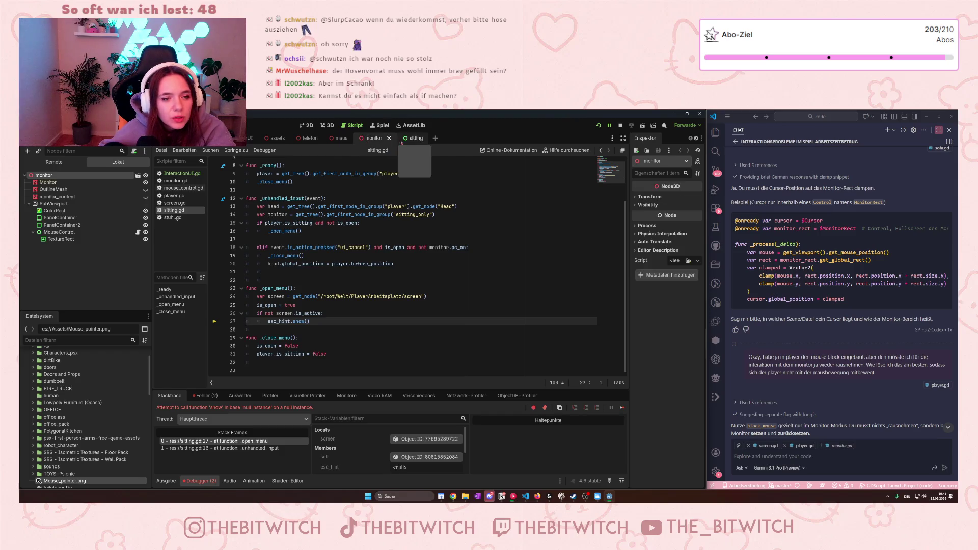
- Review screen.gd and sitting.gd, then open InteractionUI.gd to compare its ESC hint handling
{"action": "left_click", "coordinate": [174, 203]}
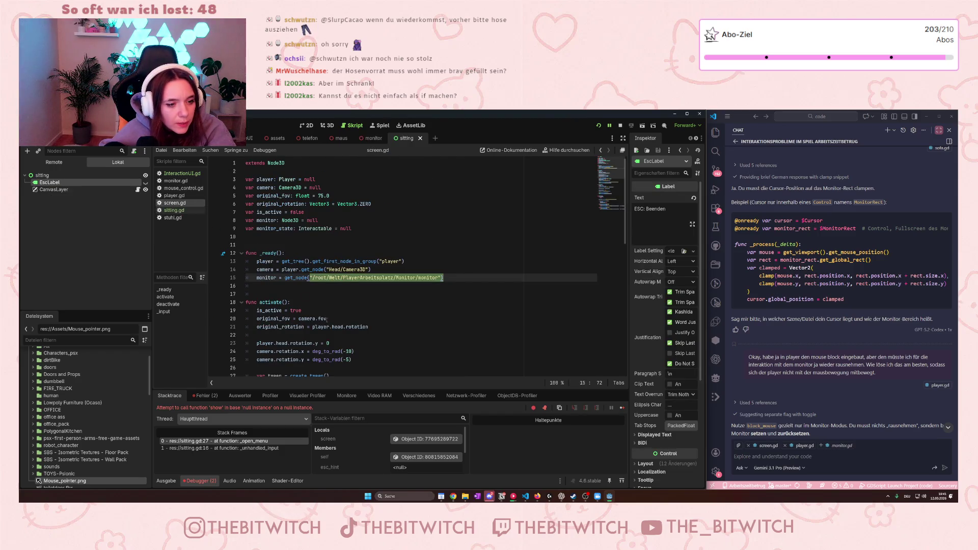
{"action": "scroll", "coordinate": [325, 317], "scroll_direction": "down", "scroll_amount": 4}
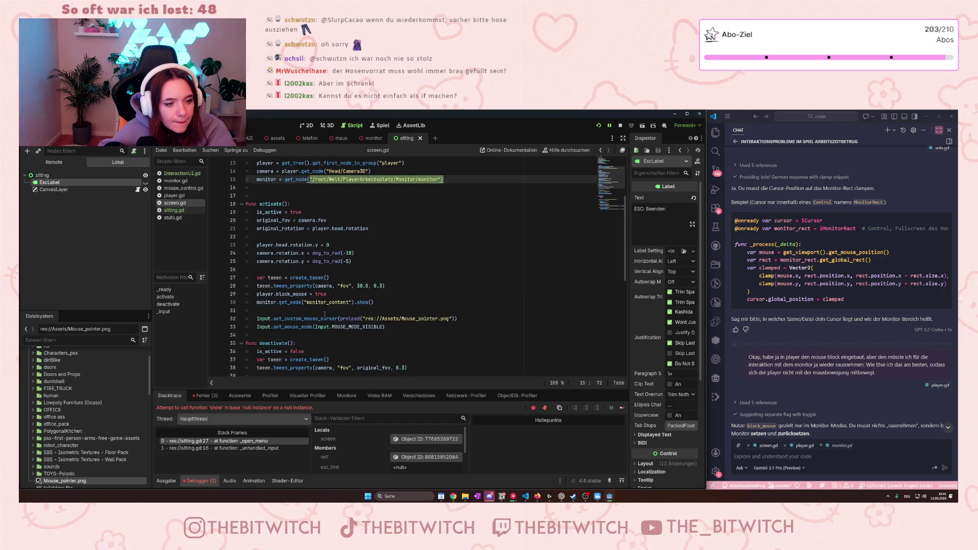
{"action": "scroll", "coordinate": [311, 308], "scroll_direction": "up", "scroll_amount": 4}
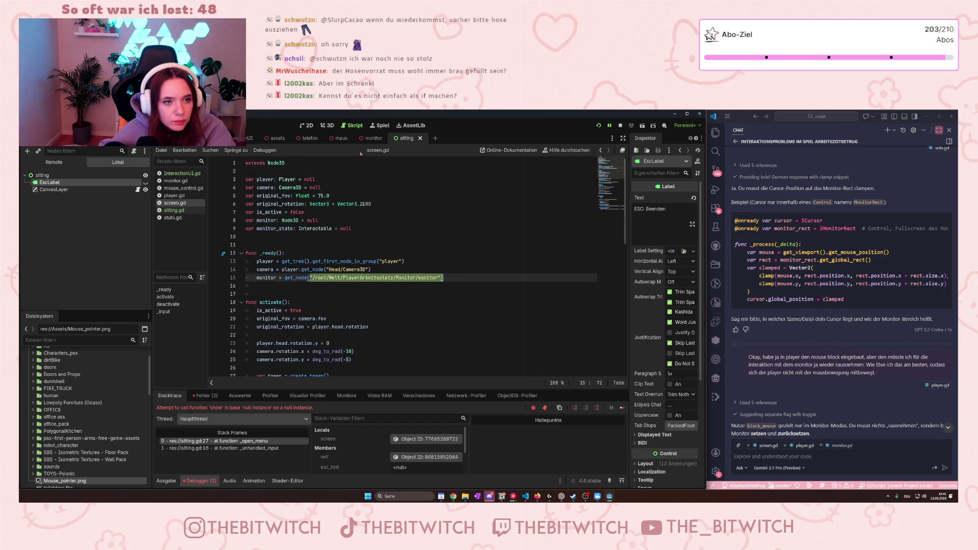
{"action": "left_click", "coordinate": [367, 138]}
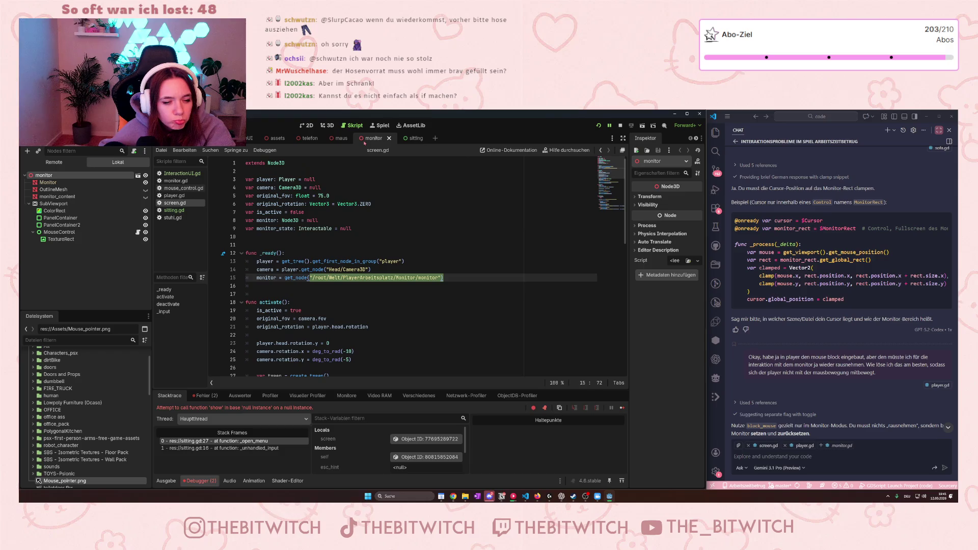
{"action": "left_click", "coordinate": [315, 328]}
{"action": "scroll", "coordinate": [314, 329], "scroll_direction": "down", "scroll_amount": 1}
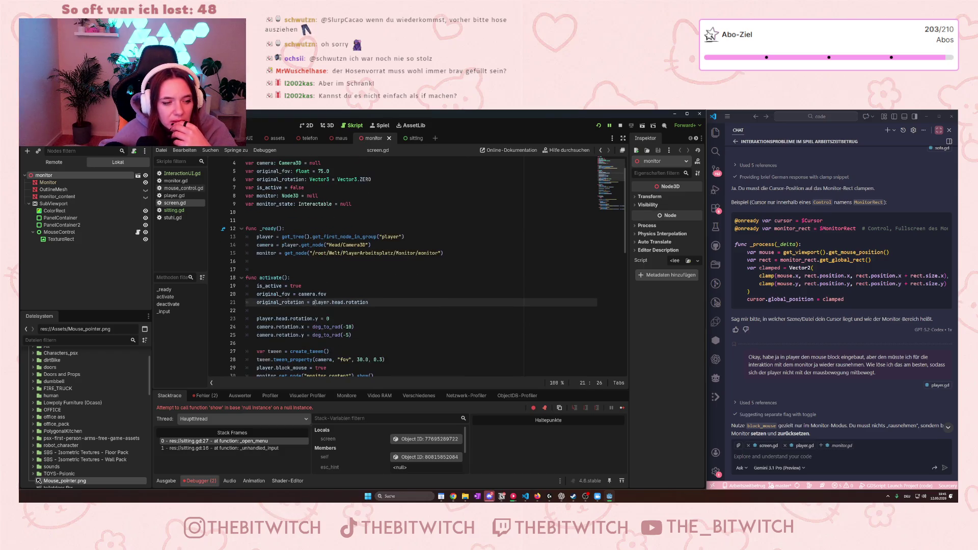
{"action": "left_click", "coordinate": [174, 210]}
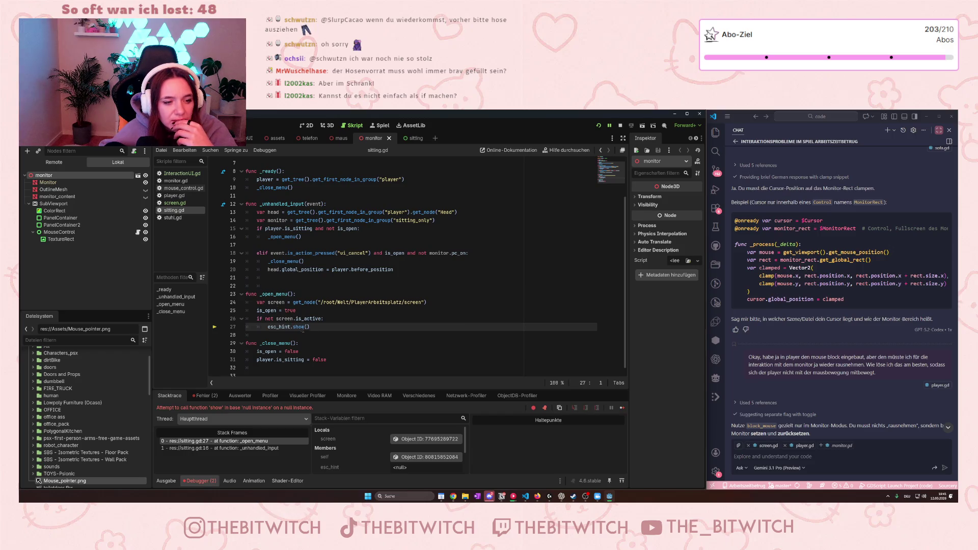
{"action": "scroll", "coordinate": [302, 336], "scroll_direction": "down", "scroll_amount": 1}
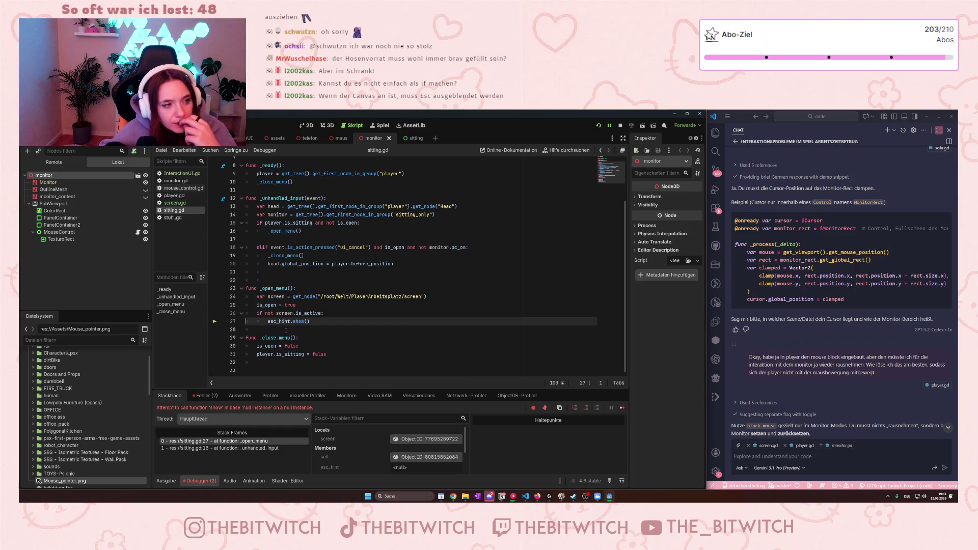
{"action": "left_click", "coordinate": [173, 203]}
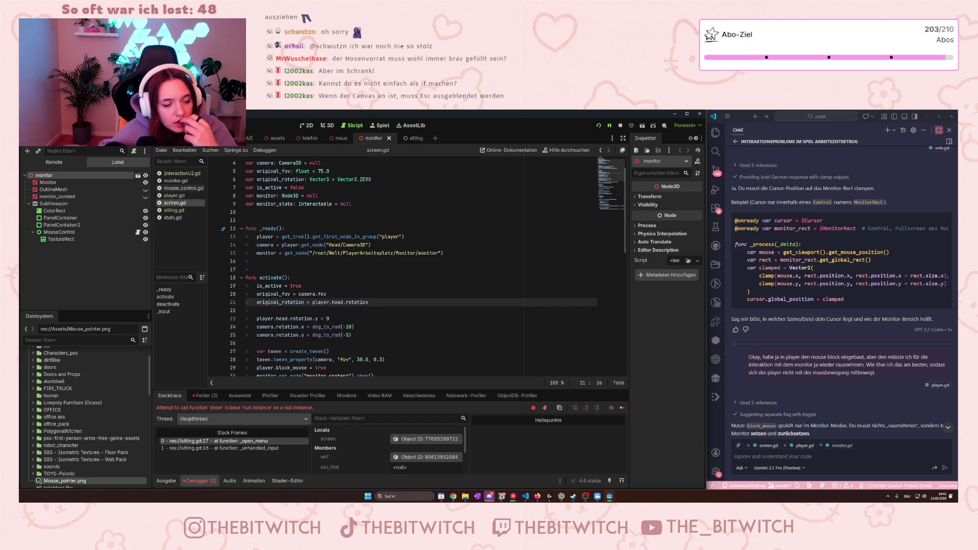
{"action": "left_click", "coordinate": [179, 174]}
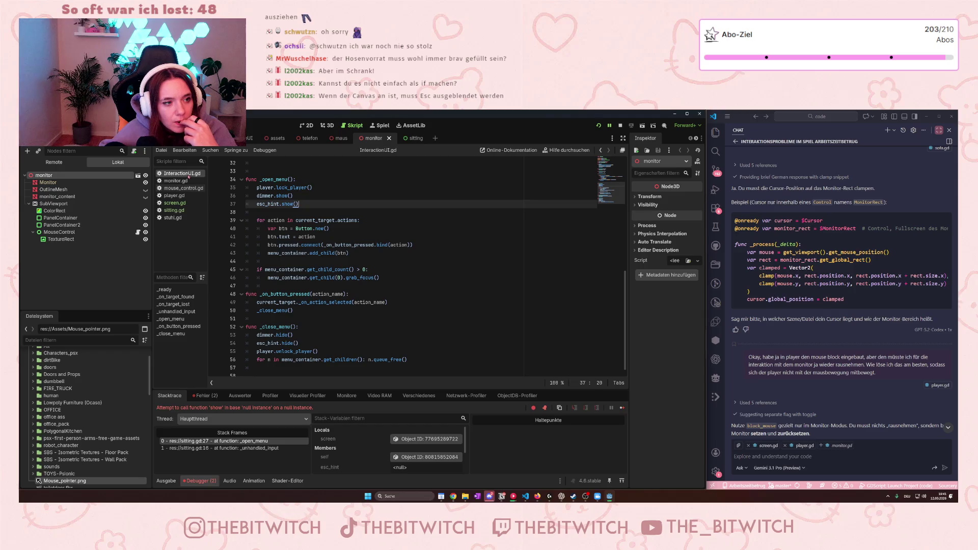
- Compare the InteractionUI and sitting scenes' EscLabel setup, checking esc_hint, then return to sitting.gd
{"action": "left_click", "coordinate": [249, 138]}
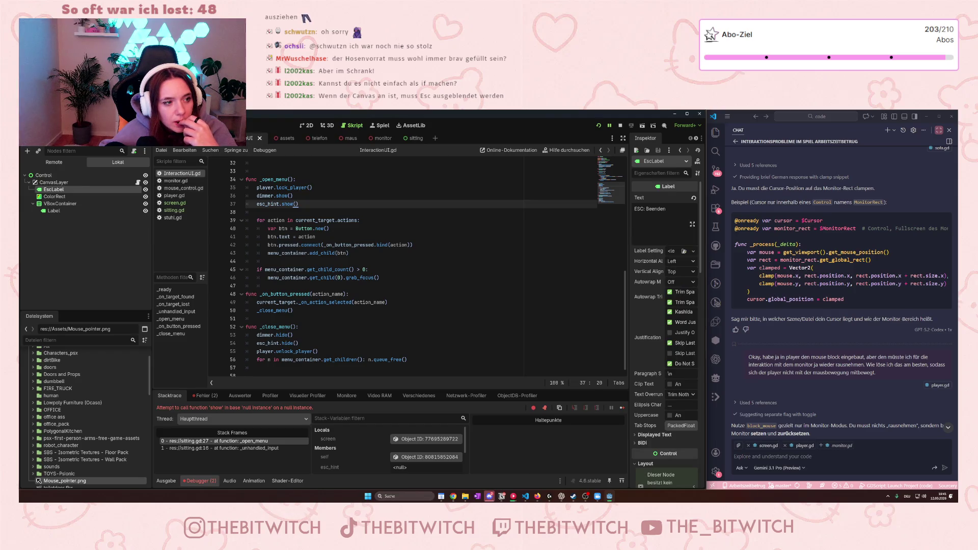
{"action": "left_click", "coordinate": [407, 138]}
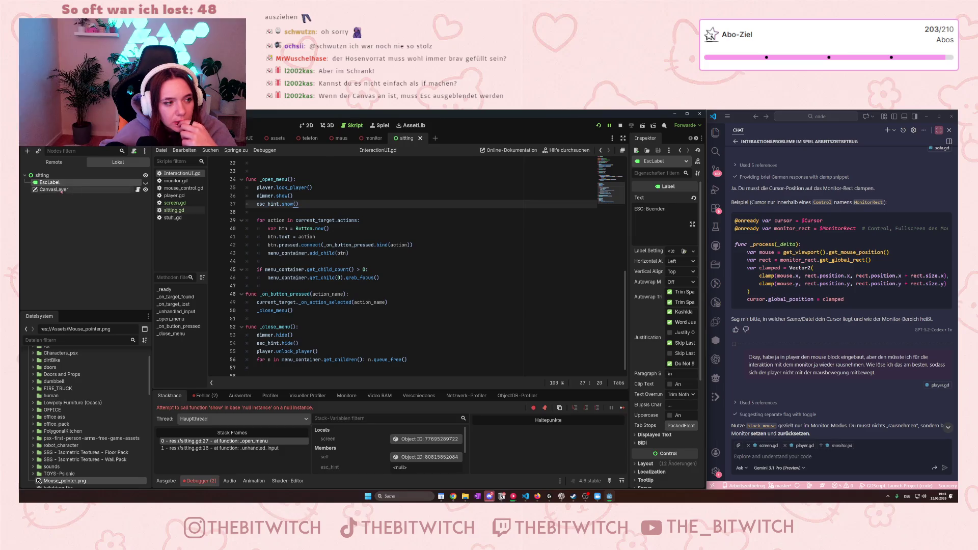
{"action": "left_click", "coordinate": [252, 138]}
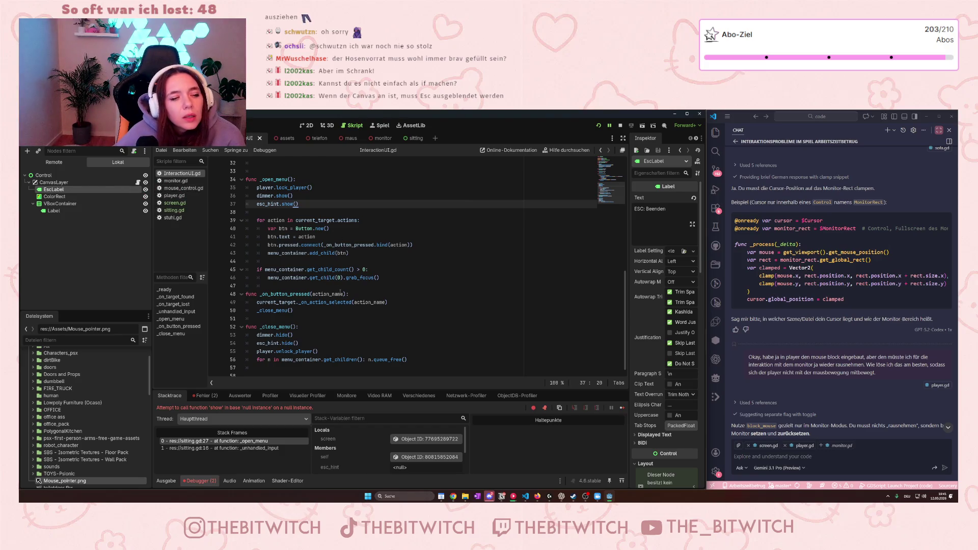
{"action": "scroll", "coordinate": [326, 278], "scroll_direction": "up", "scroll_amount": 5}
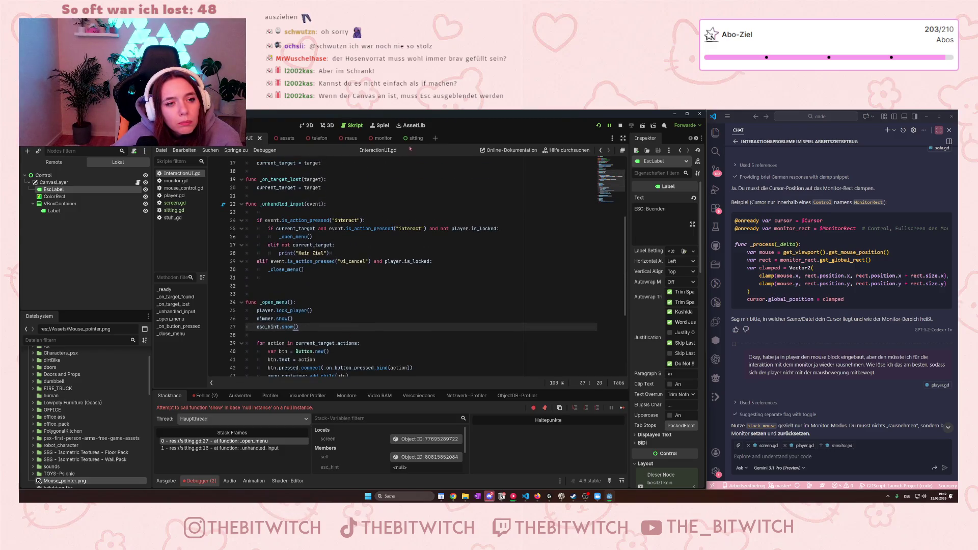
{"action": "left_click", "coordinate": [415, 139]}
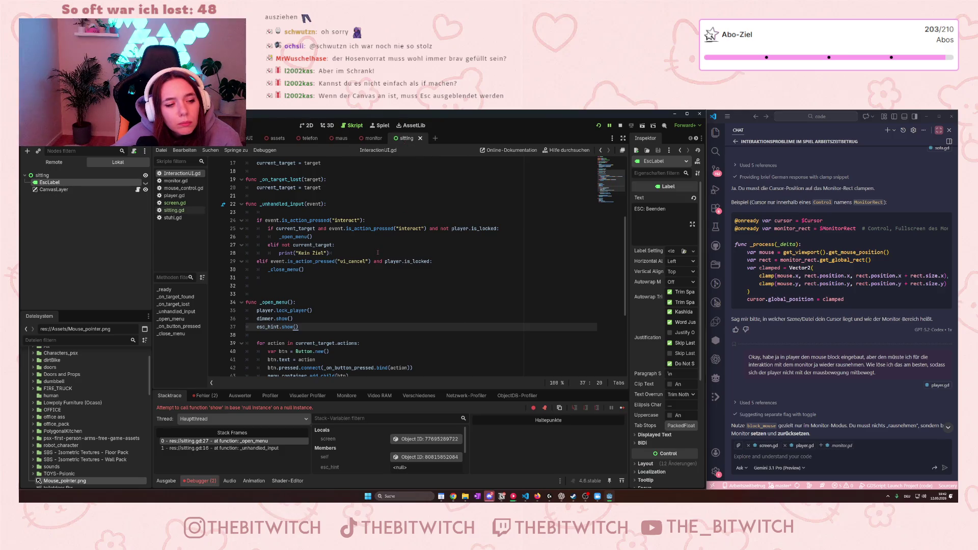
{"action": "scroll", "coordinate": [315, 312], "scroll_direction": "up", "scroll_amount": 3}
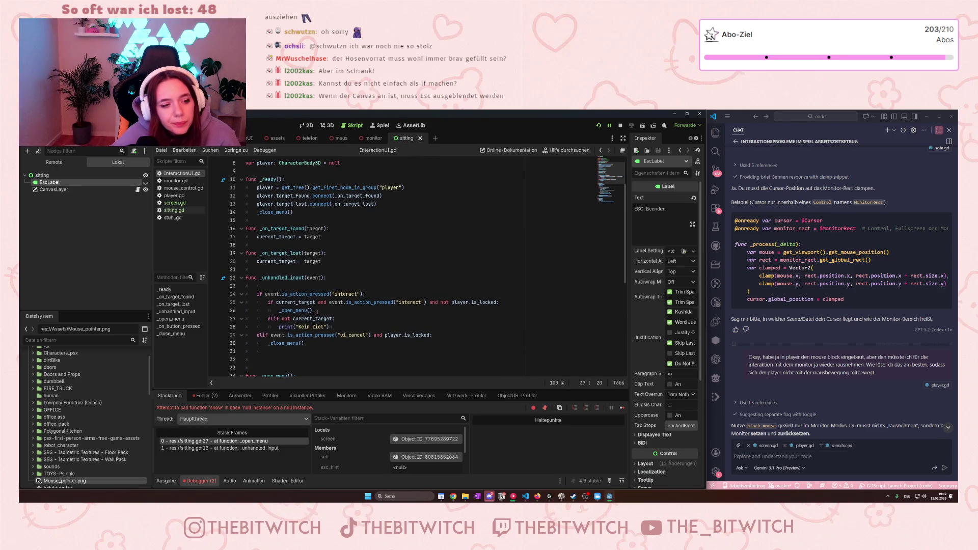
{"action": "scroll", "coordinate": [315, 312], "scroll_direction": "up", "scroll_amount": 3}
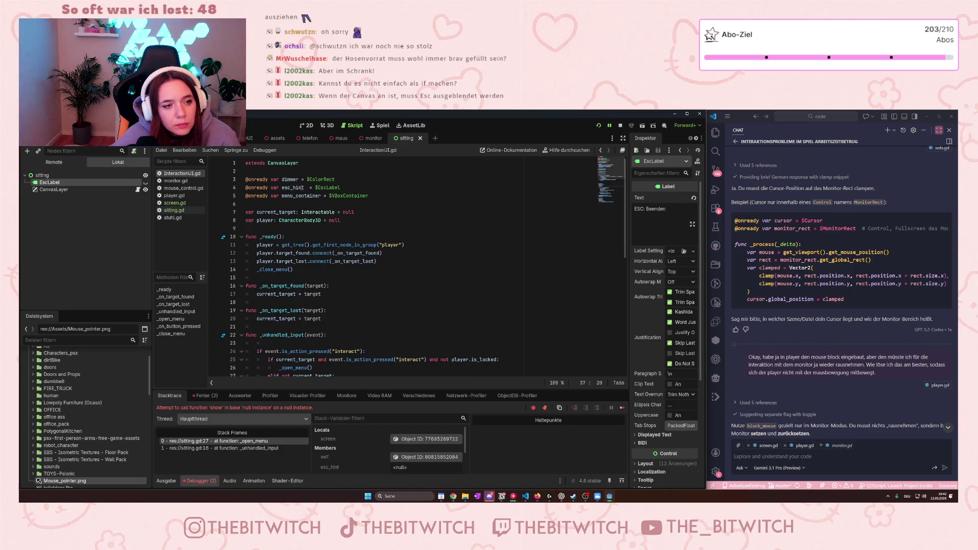
{"action": "mouse_move", "coordinate": [303, 187]}
{"action": "left_click", "coordinate": [174, 210]}
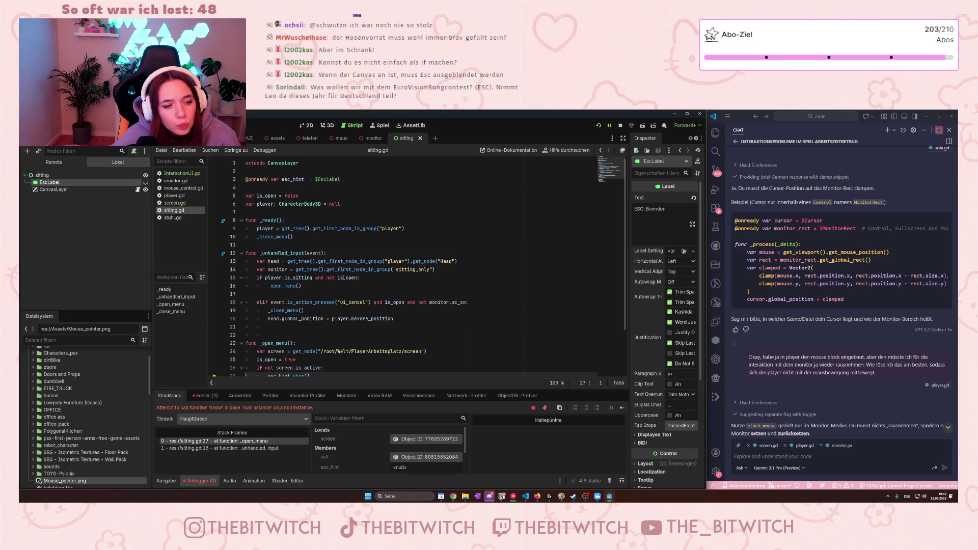
{"action": "mouse_move", "coordinate": [344, 278]}
{"action": "scroll", "coordinate": [332, 282], "scroll_direction": "down", "scroll_amount": 2}
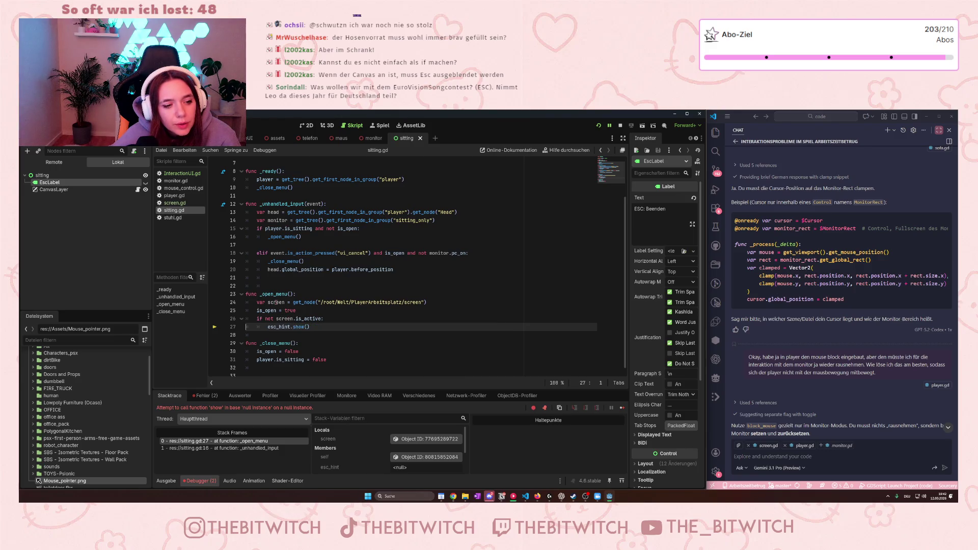
{"action": "mouse_move", "coordinate": [276, 302]}
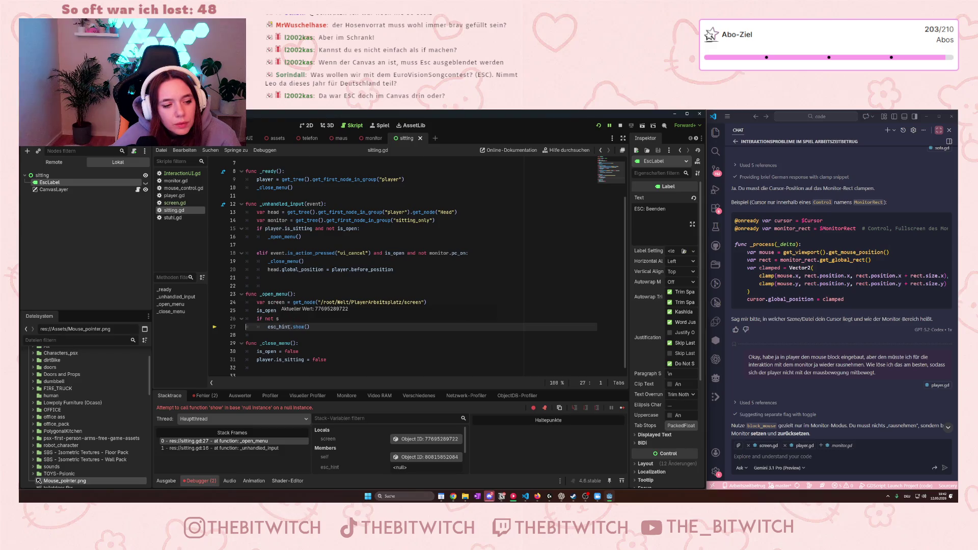
{"action": "left_click", "coordinate": [307, 295]}
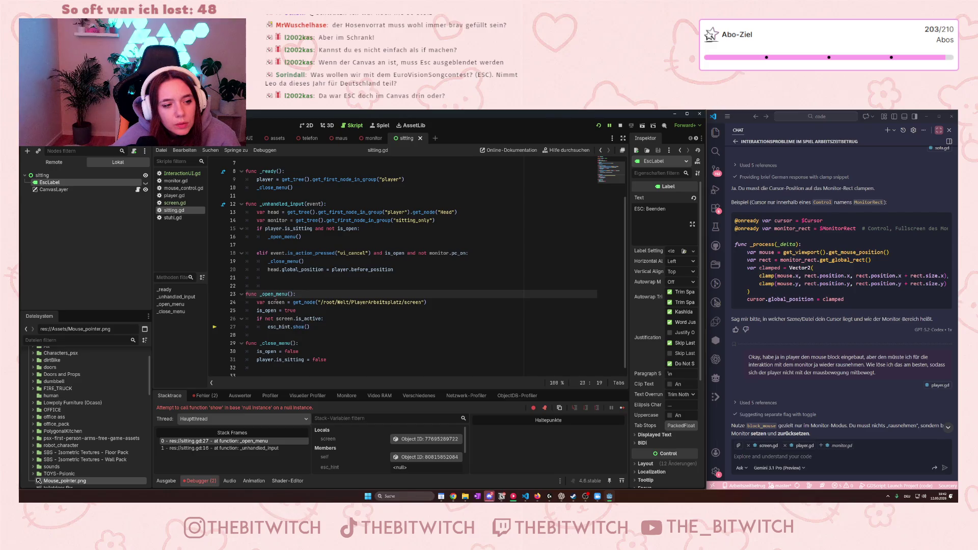
{"action": "mouse_move", "coordinate": [275, 301]}
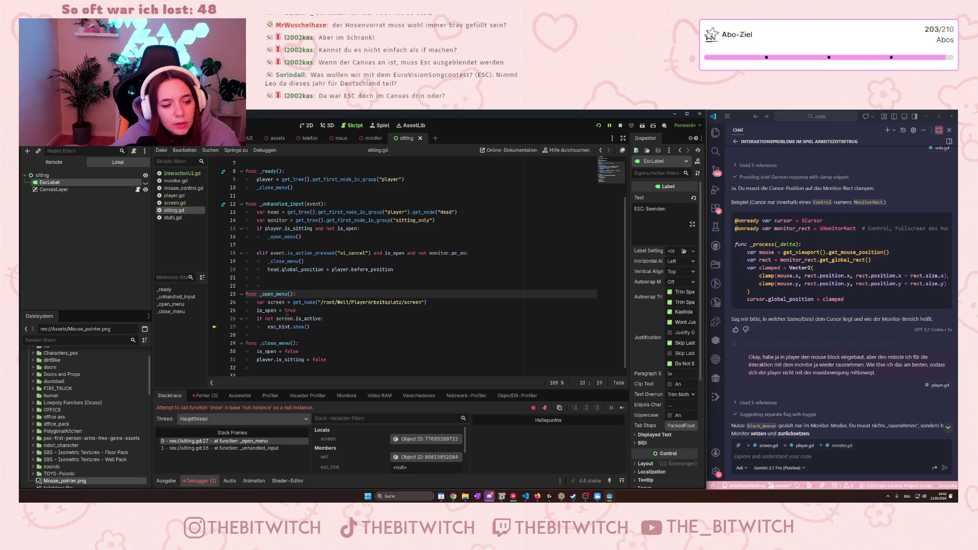
{"action": "mouse_move", "coordinate": [287, 330]}
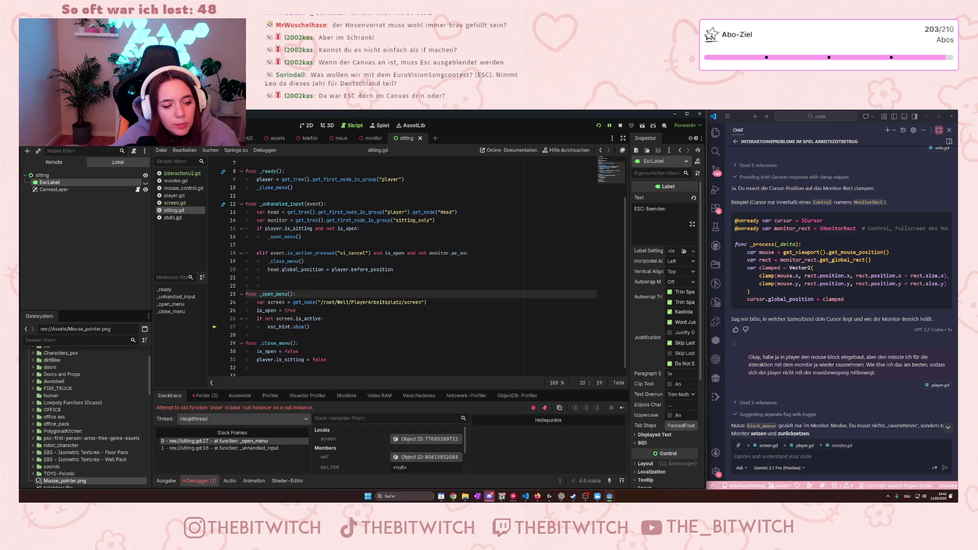
{"action": "scroll", "coordinate": [311, 341], "scroll_direction": "up", "scroll_amount": 2}
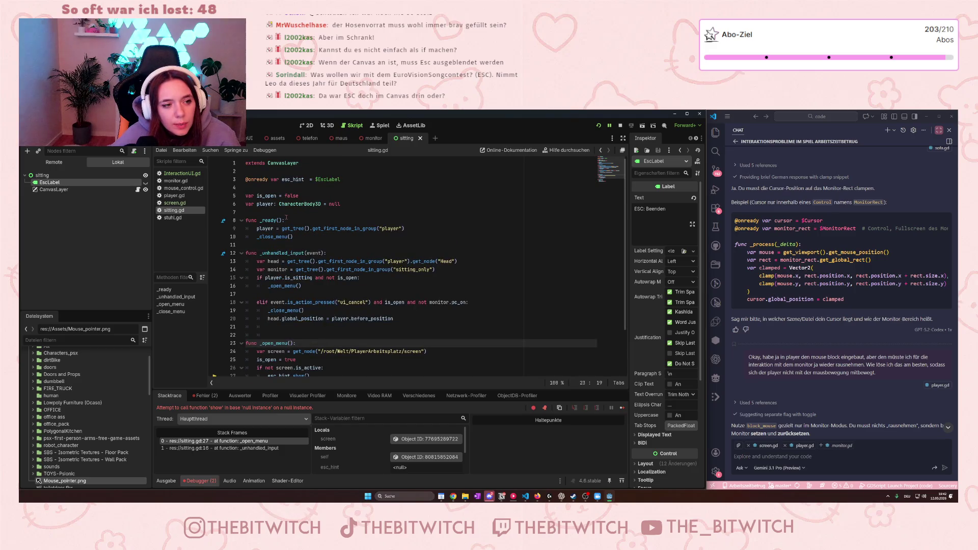
{"action": "left_click", "coordinate": [331, 179]}
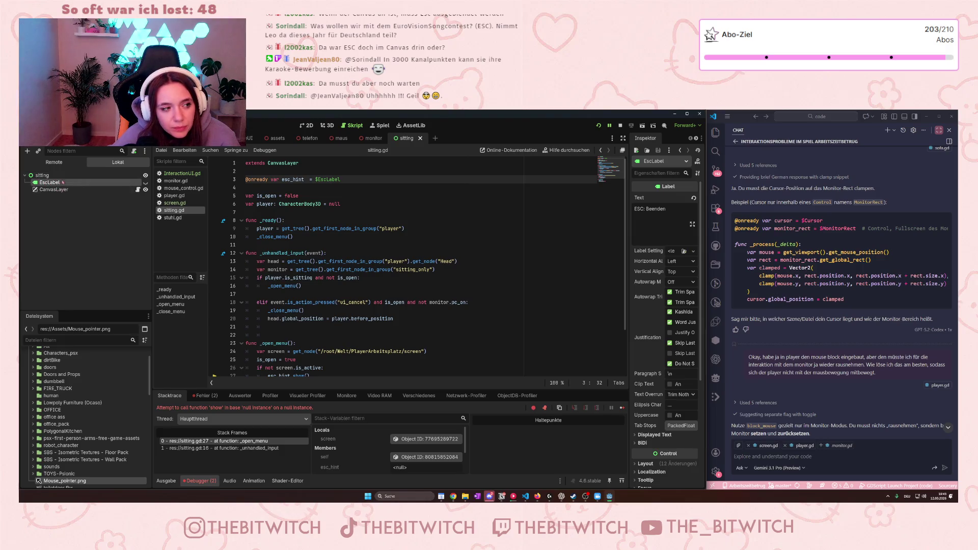
- Nest EscLabel inside the CanvasLayer node in the sitting scene
{"action": "left_click", "coordinate": [76, 189]}
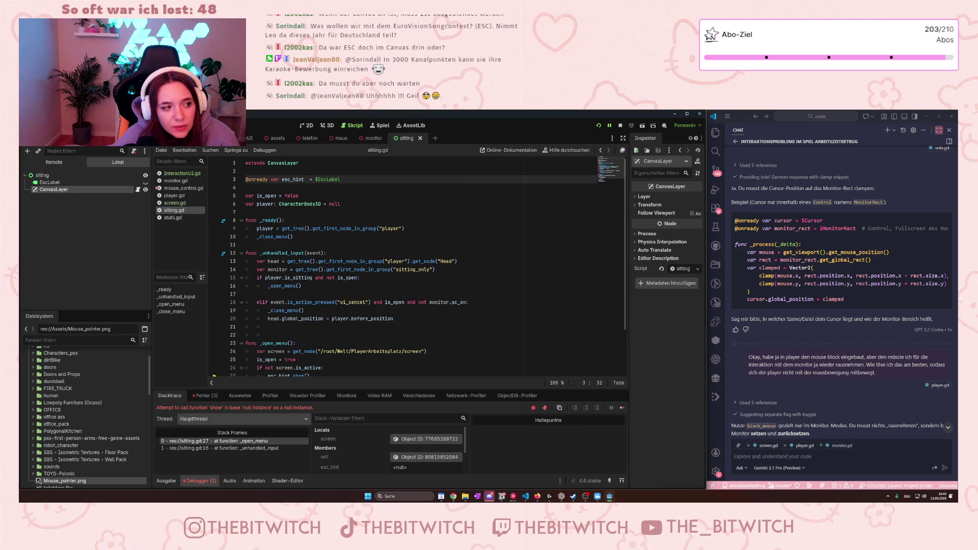
{"action": "left_click", "coordinate": [138, 189]}
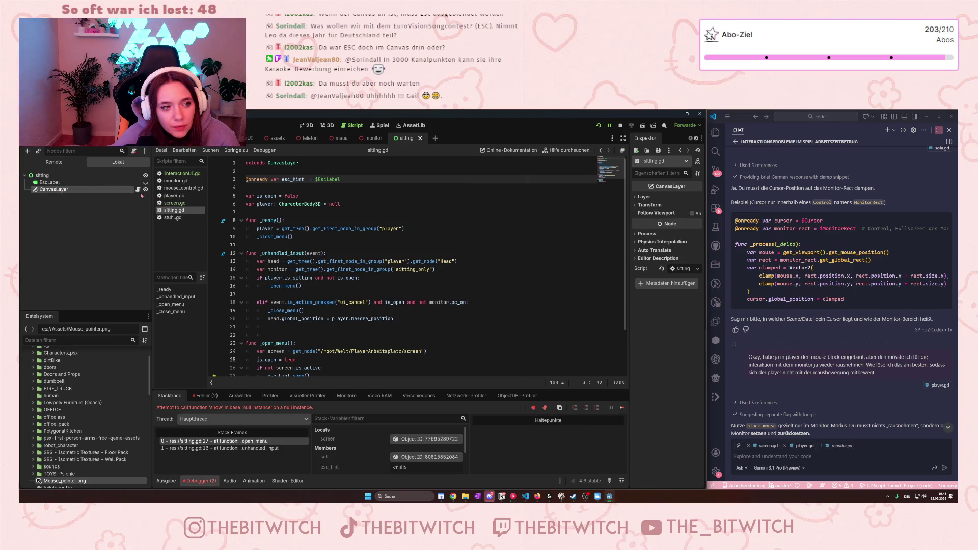
{"action": "left_click_drag", "start_coordinate": [51, 182], "coordinate": [55, 190]}
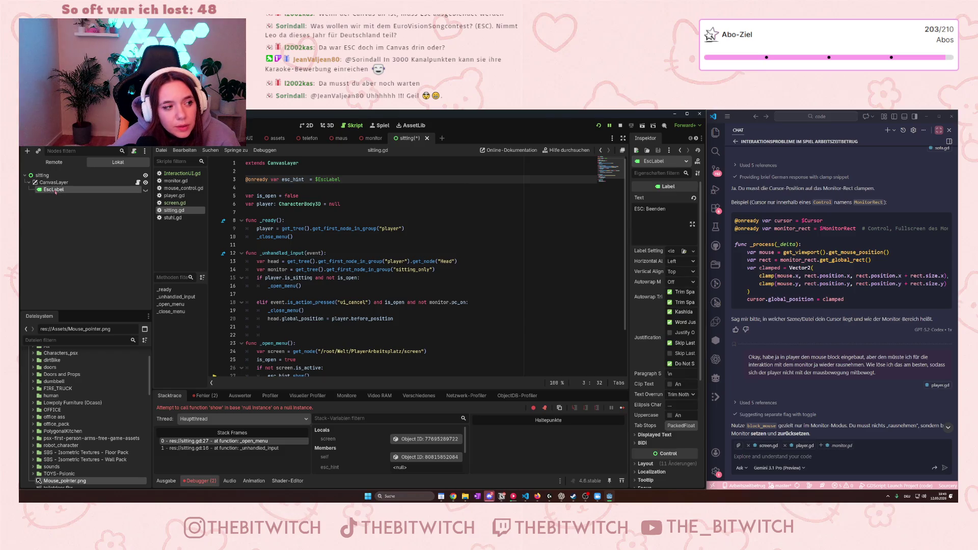
- Save the sitting scene, stop the running game and relaunch the project
{"action": "left_click", "coordinate": [78, 221]}
{"action": "left_click", "coordinate": [365, 262]}
{"action": "key", "text": "ctrl+s"}
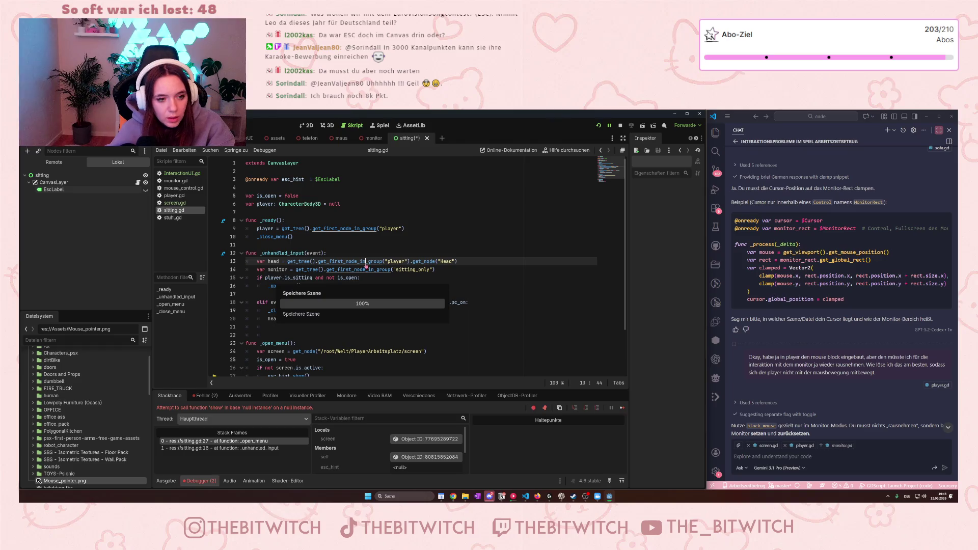
{"action": "left_click", "coordinate": [620, 125]}
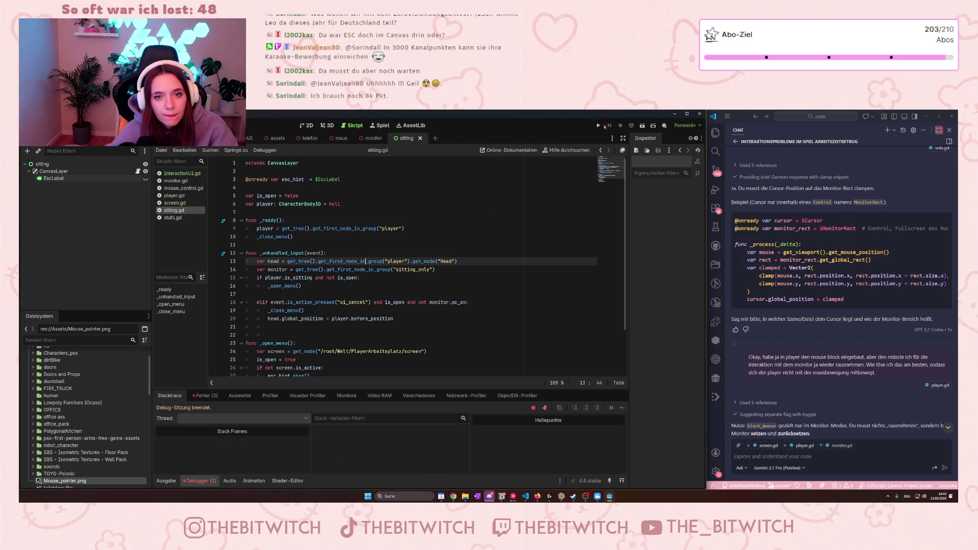
{"action": "left_click", "coordinate": [598, 125]}
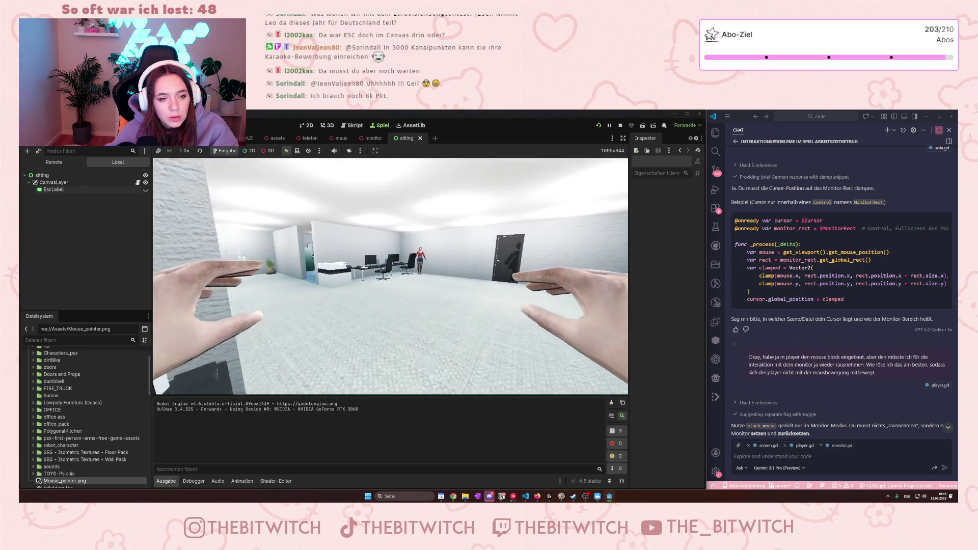
- In the running game, sit at the desk and switch on the monitor, then stop the game
{"action": "key", "text": "e"}
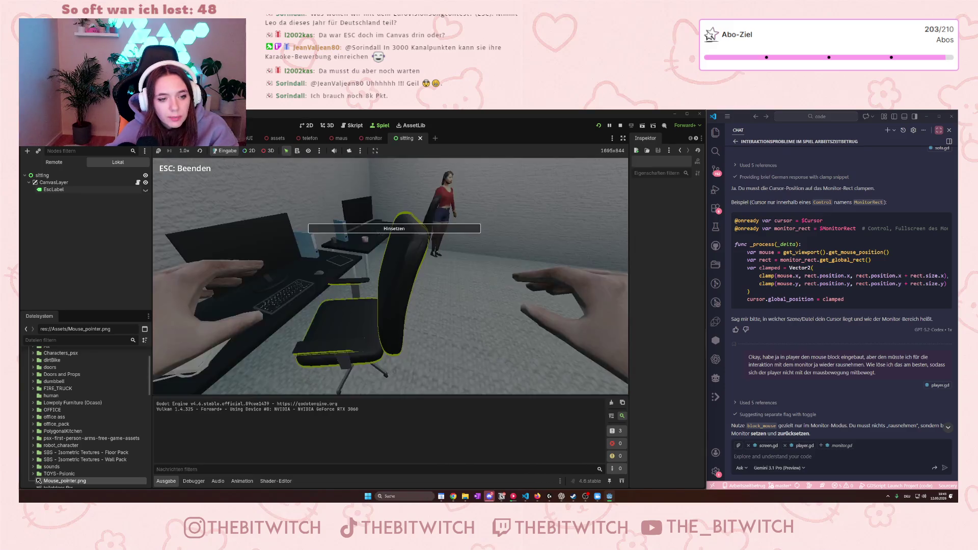
{"action": "key", "text": "e"}
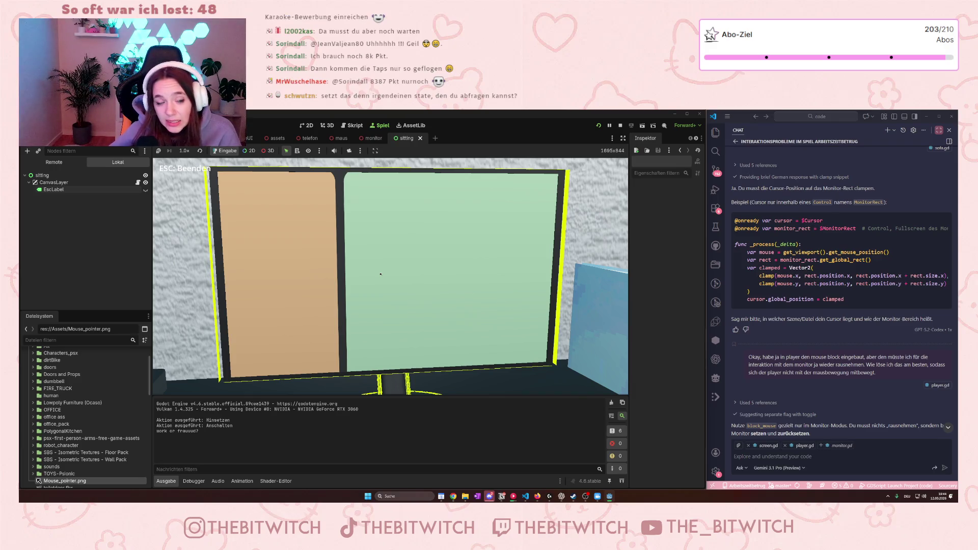
{"action": "left_click", "coordinate": [620, 126]}
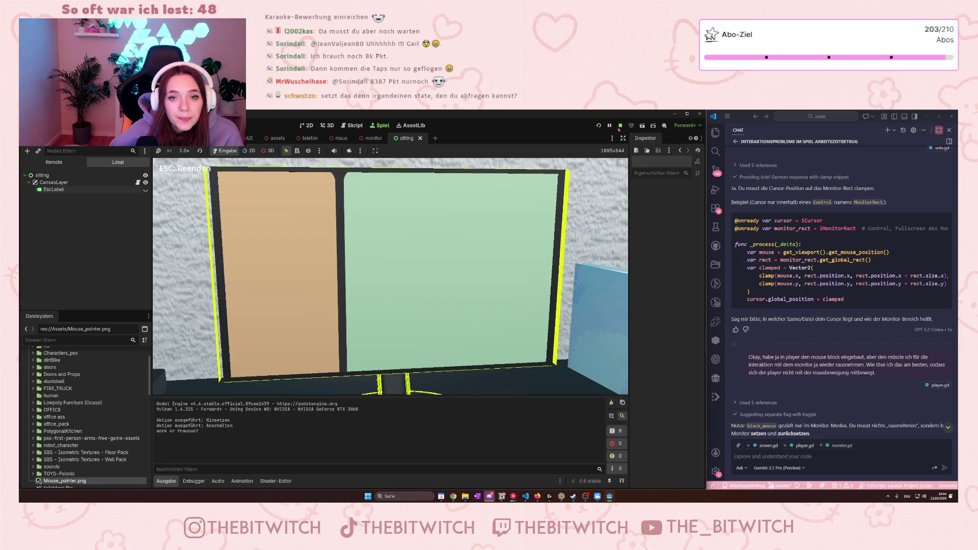
{"action": "scroll", "coordinate": [289, 286], "scroll_direction": "down", "scroll_amount": 2}
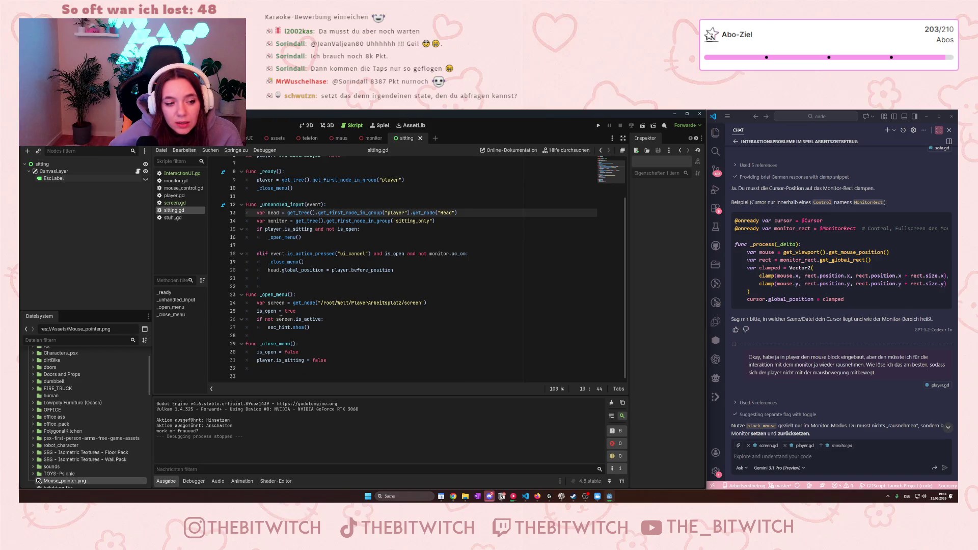
- Point out the screen.is_active check, then open screen.gd and highlight its is_active = false declaration
{"action": "left_click_drag", "start_coordinate": [278, 319], "coordinate": [322, 319]}
{"action": "left_click", "coordinate": [321, 319]}
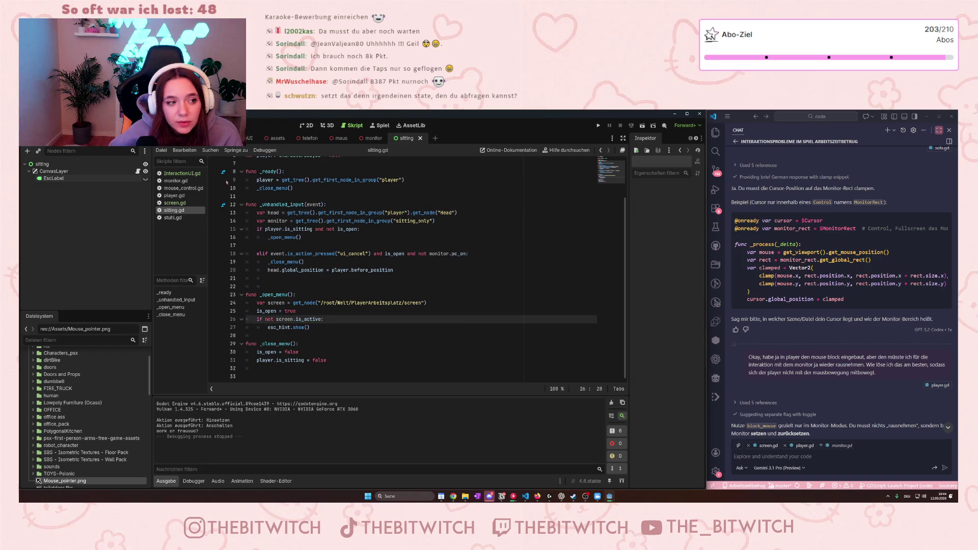
{"action": "left_click", "coordinate": [174, 202]}
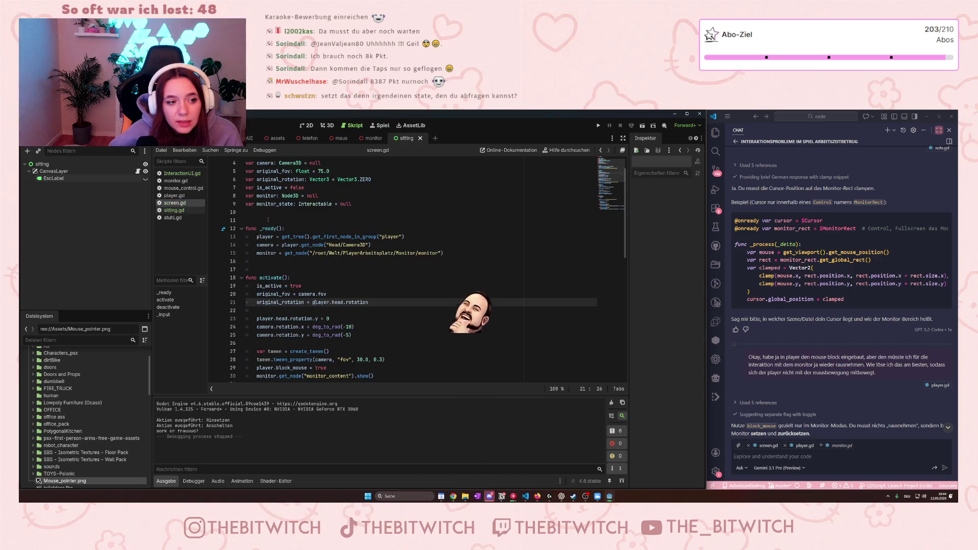
{"action": "left_click_drag", "start_coordinate": [257, 187], "coordinate": [308, 187]}
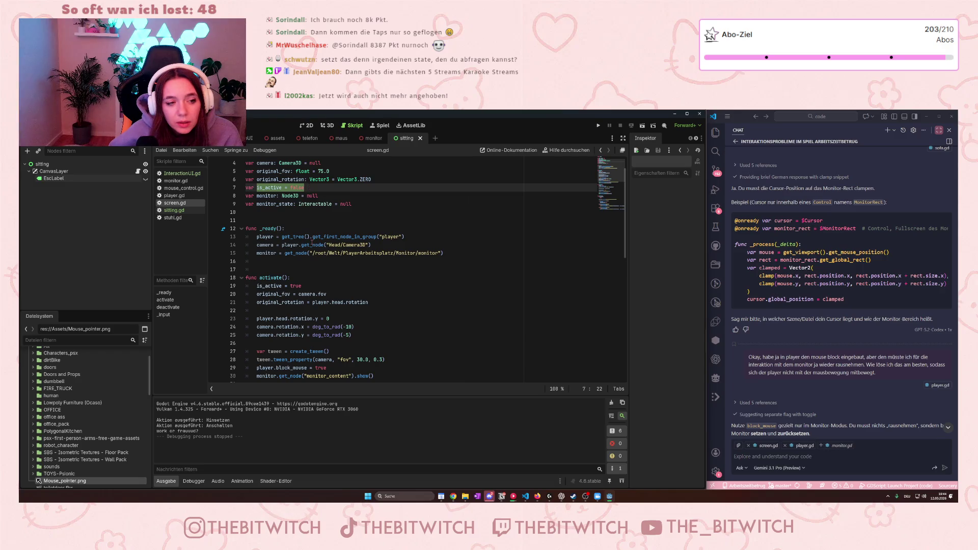
{"action": "scroll", "coordinate": [312, 242], "scroll_direction": "down", "scroll_amount": 7}
- Show the fov tweens and is_active = true in activate/deactivate, then switch to the Welt scene
{"action": "left_click", "coordinate": [296, 269]}
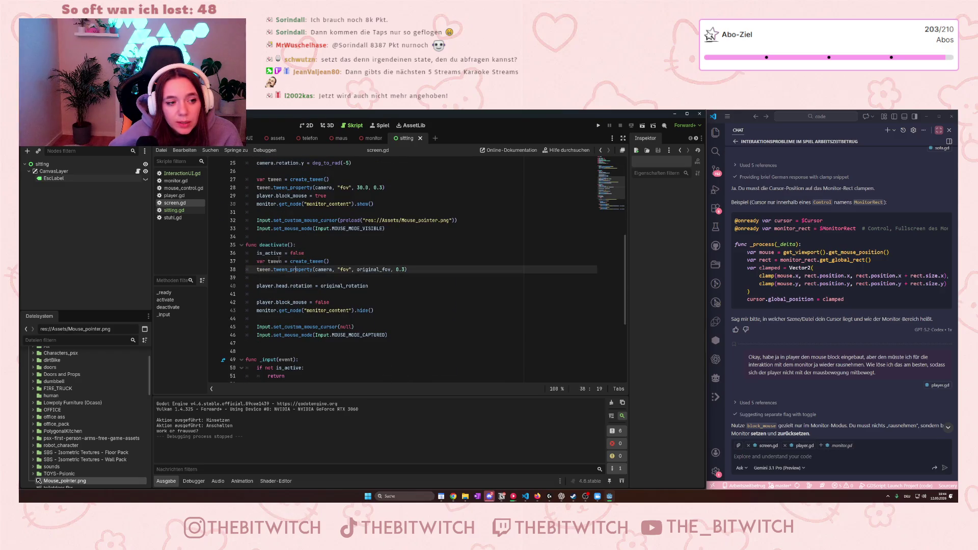
{"action": "left_click", "coordinate": [258, 253]}
{"action": "left_click", "coordinate": [288, 294]}
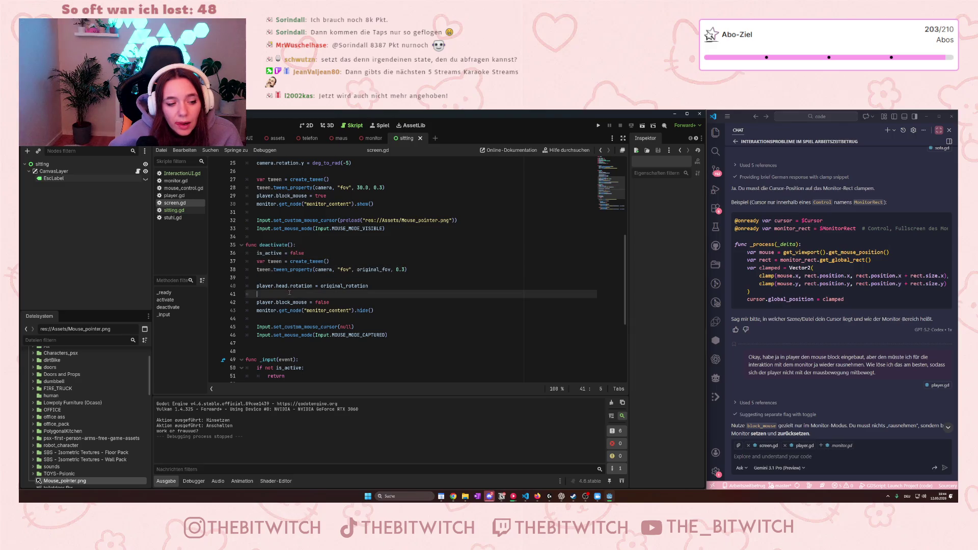
{"action": "scroll", "coordinate": [288, 300], "scroll_direction": "down", "scroll_amount": 4}
{"action": "scroll", "coordinate": [287, 304], "scroll_direction": "up", "scroll_amount": 8}
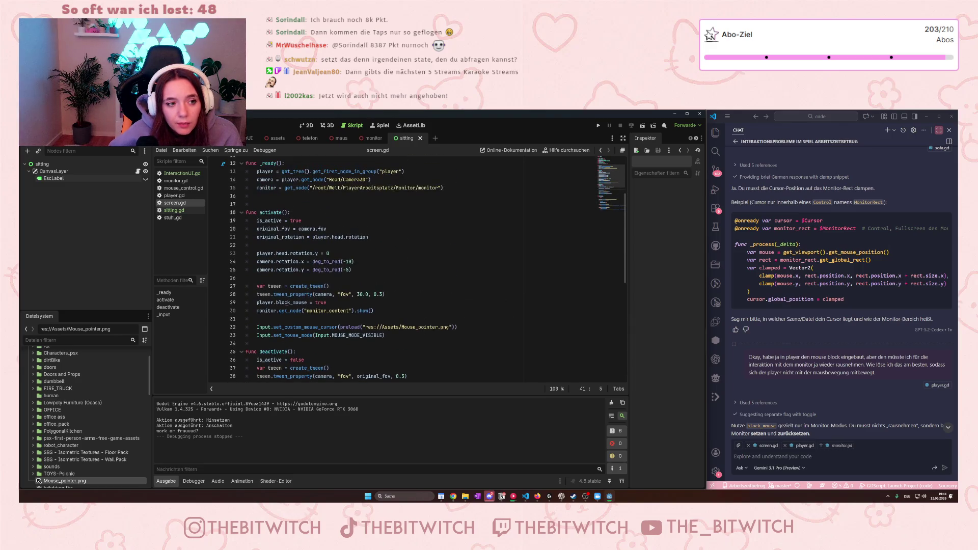
{"action": "left_click_drag", "start_coordinate": [257, 220], "coordinate": [302, 221]}
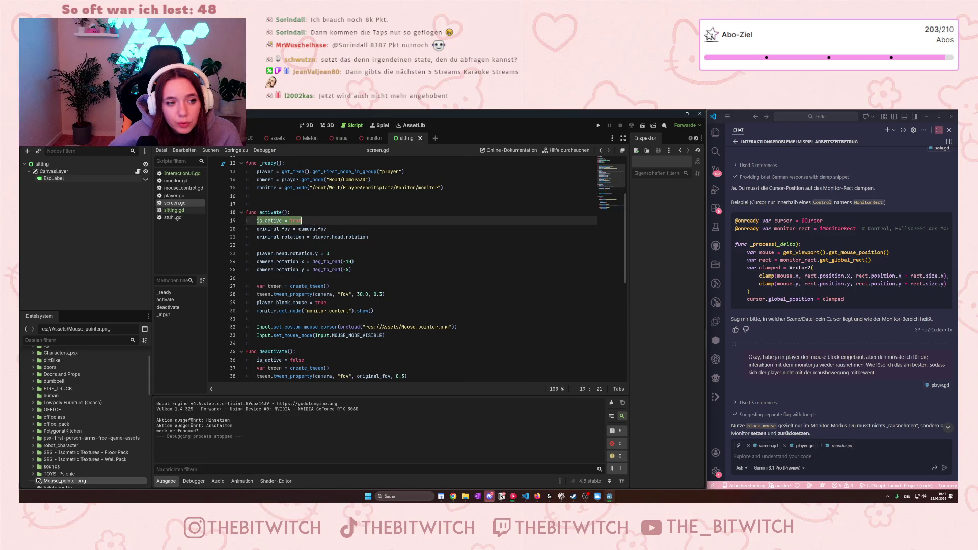
{"action": "left_click", "coordinate": [322, 294]}
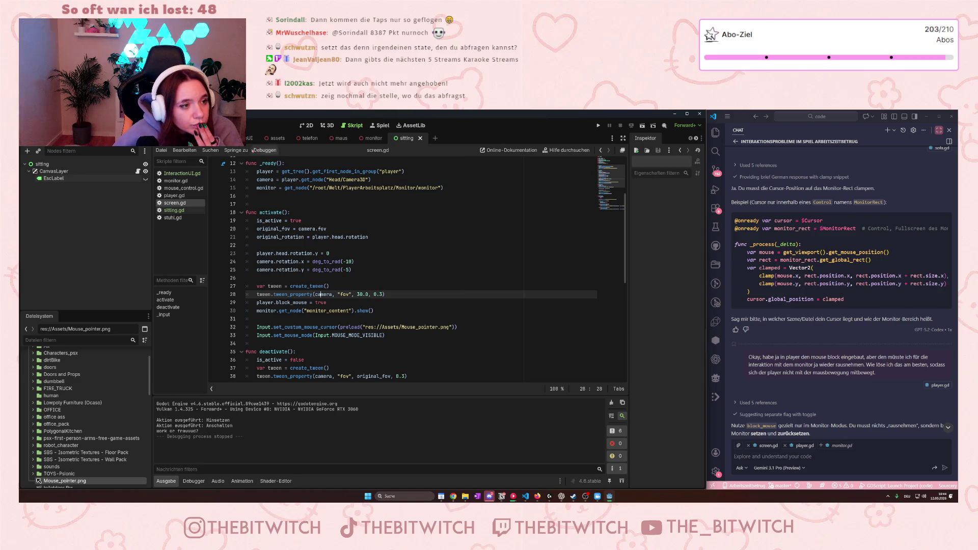
{"action": "key", "text": "ctrl+Tab"}
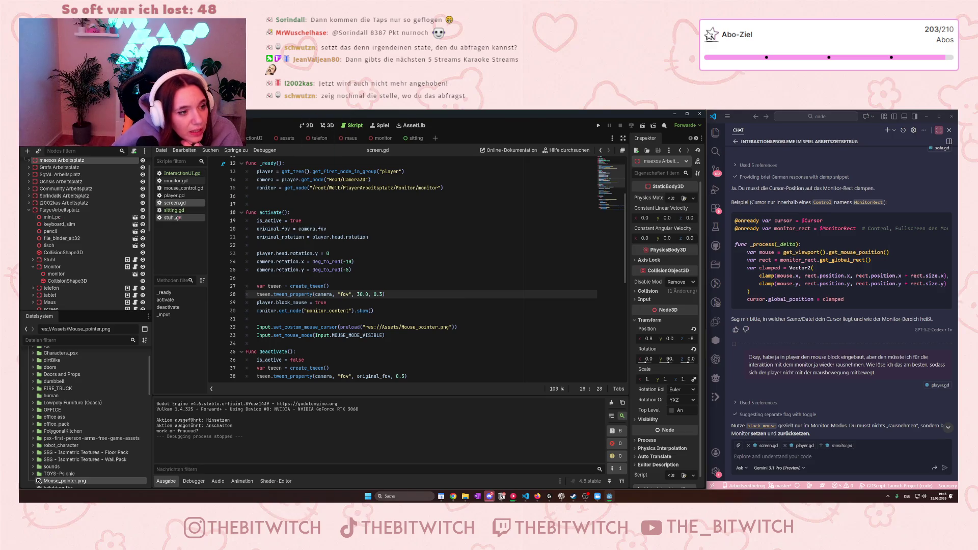
- Return to sitting.gd's _open_menu, where screen.is_active decides whether the ESC hint appears
{"action": "left_click", "coordinate": [173, 210]}
{"action": "scroll", "coordinate": [61, 214], "scroll_direction": "up", "scroll_amount": 2}
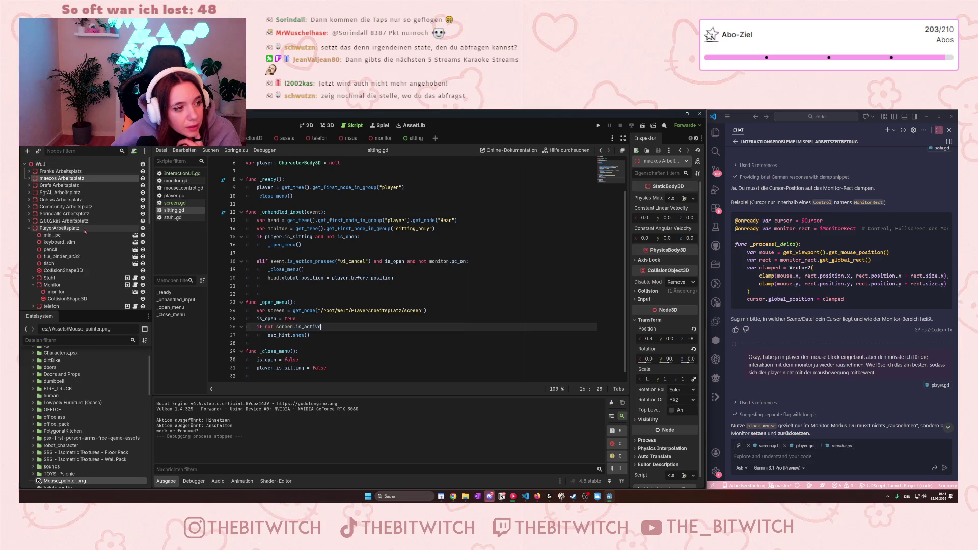
{"action": "scroll", "coordinate": [85, 231], "scroll_direction": "down", "scroll_amount": 3}
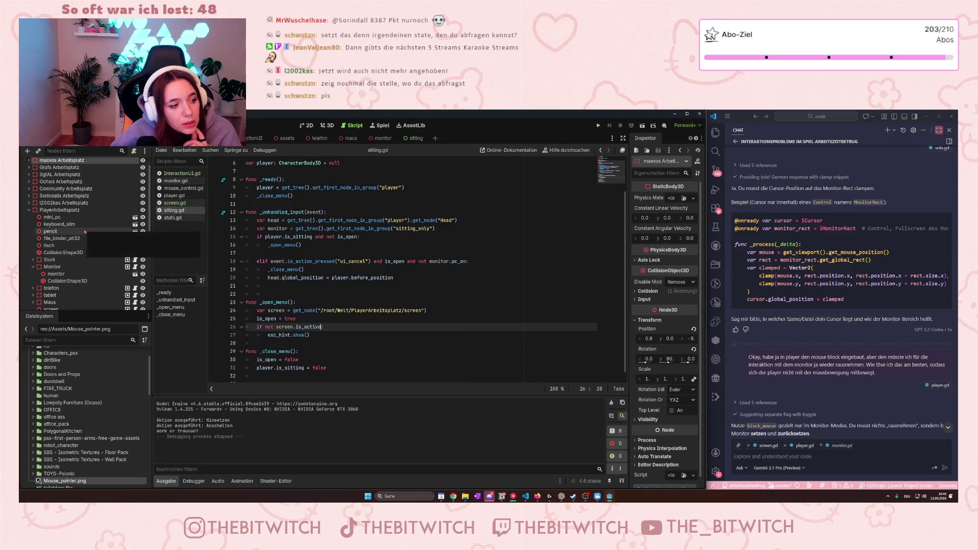
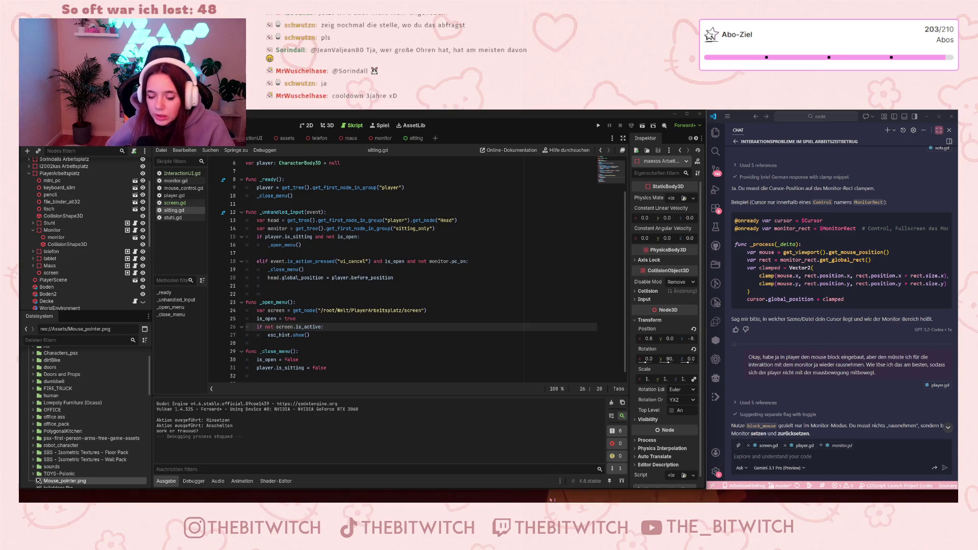
- Test-run the game: walk to the desk, sit, switch on the monitor, leave with Escape, then stop
{"action": "mouse_move", "coordinate": [551, 500]}
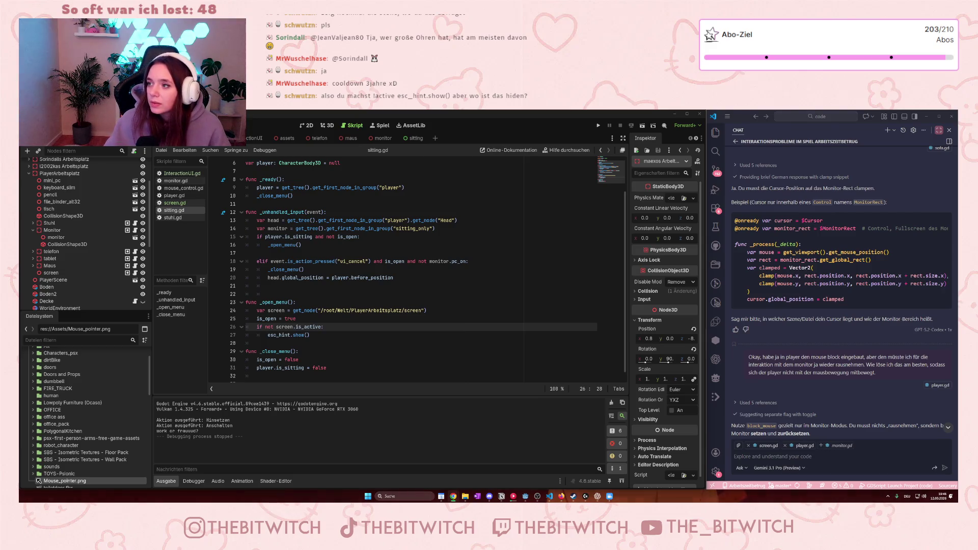
{"action": "scroll", "coordinate": [349, 357], "scroll_direction": "down", "scroll_amount": 1}
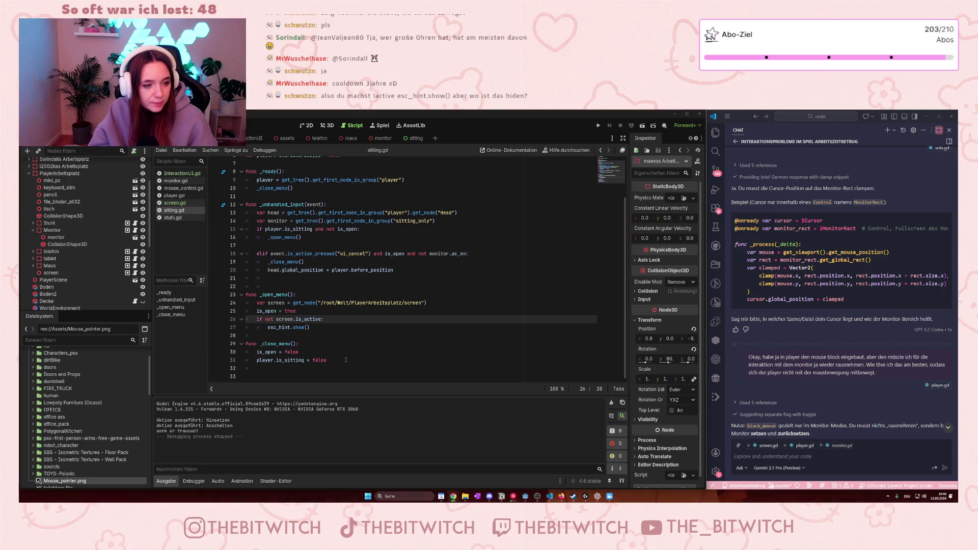
{"action": "scroll", "coordinate": [350, 357], "scroll_direction": "up", "scroll_amount": 2}
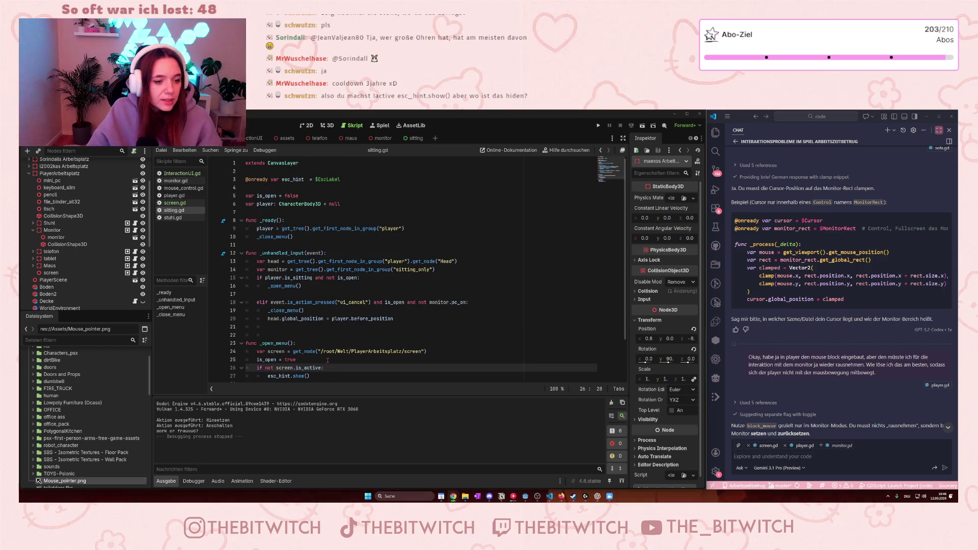
{"action": "scroll", "coordinate": [349, 342], "scroll_direction": "down", "scroll_amount": 2}
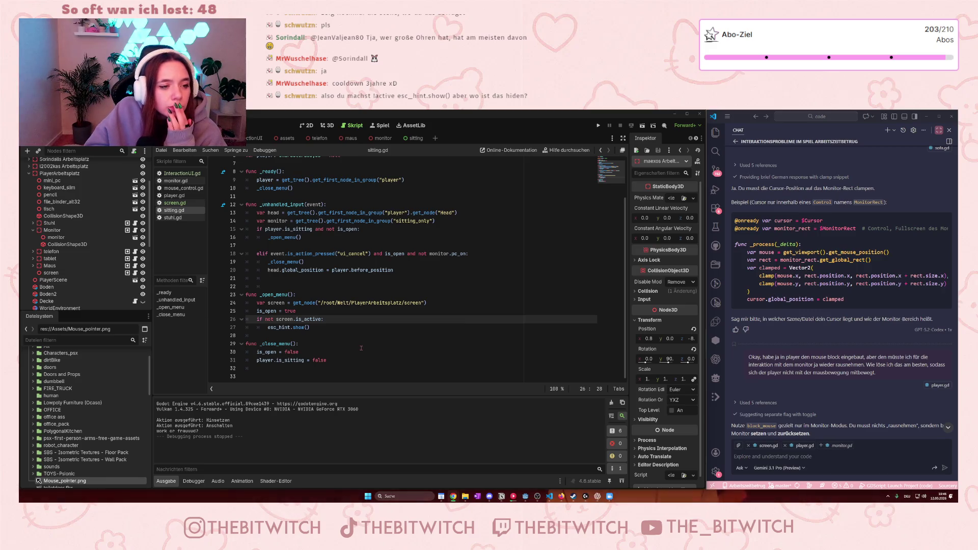
{"action": "scroll", "coordinate": [369, 339], "scroll_direction": "up", "scroll_amount": 2}
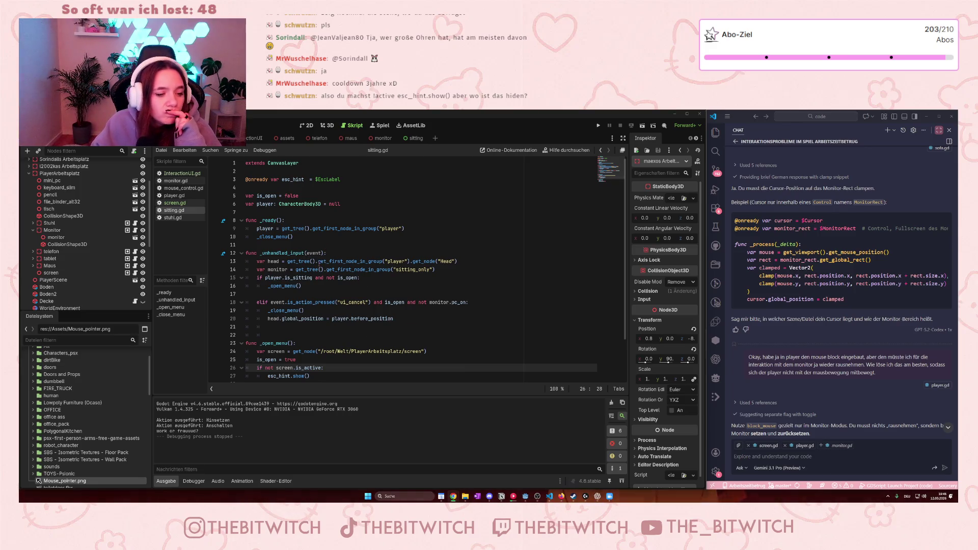
{"action": "left_click", "coordinate": [599, 124]}
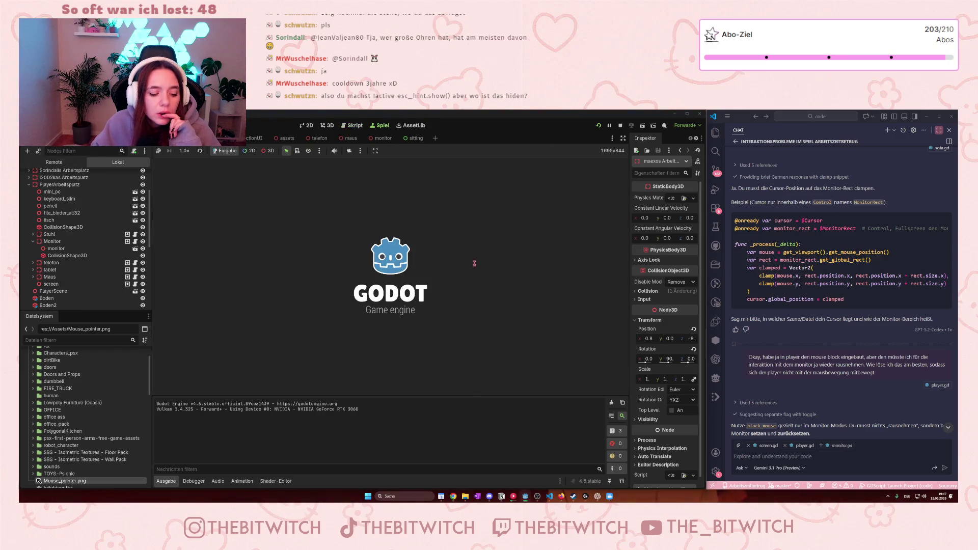
{"action": "key", "text": "w"}
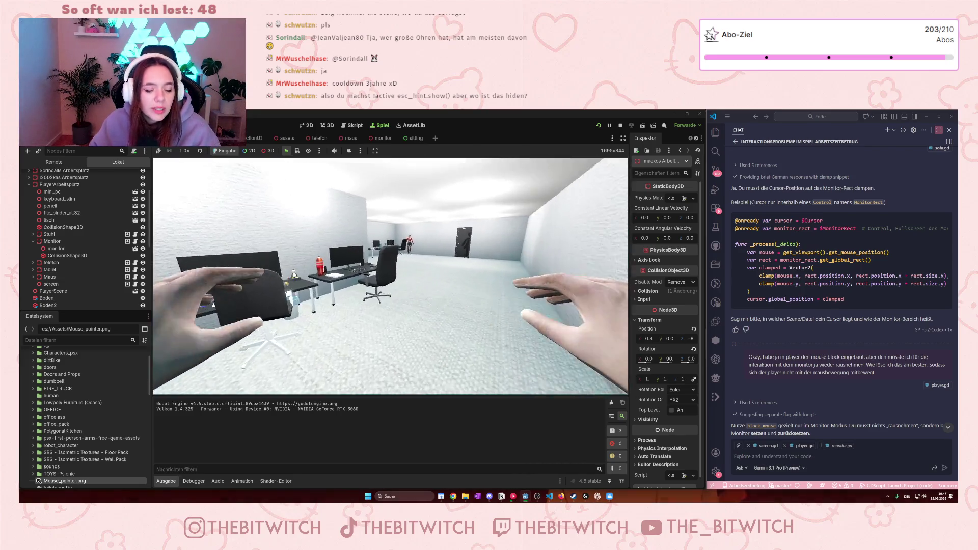
{"action": "key", "text": "w"}
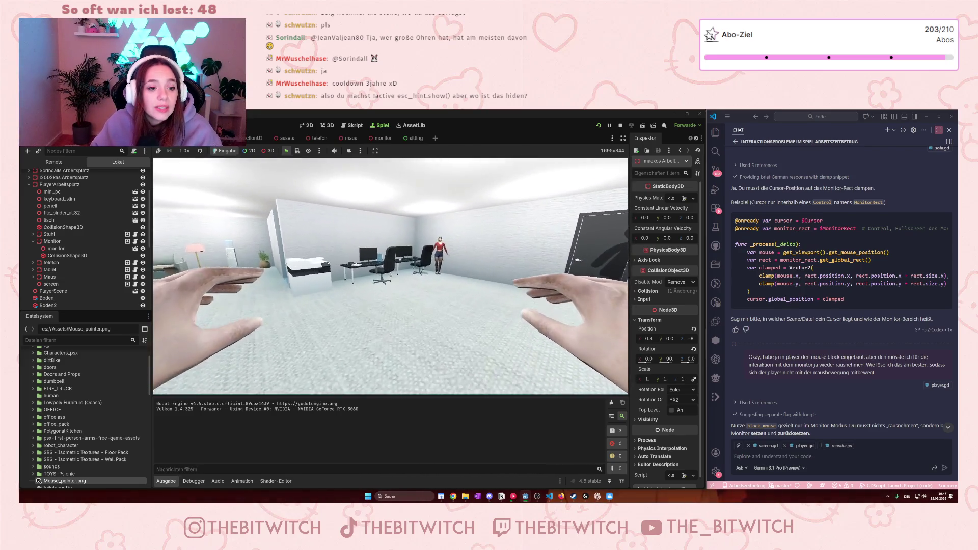
{"action": "key", "text": "e"}
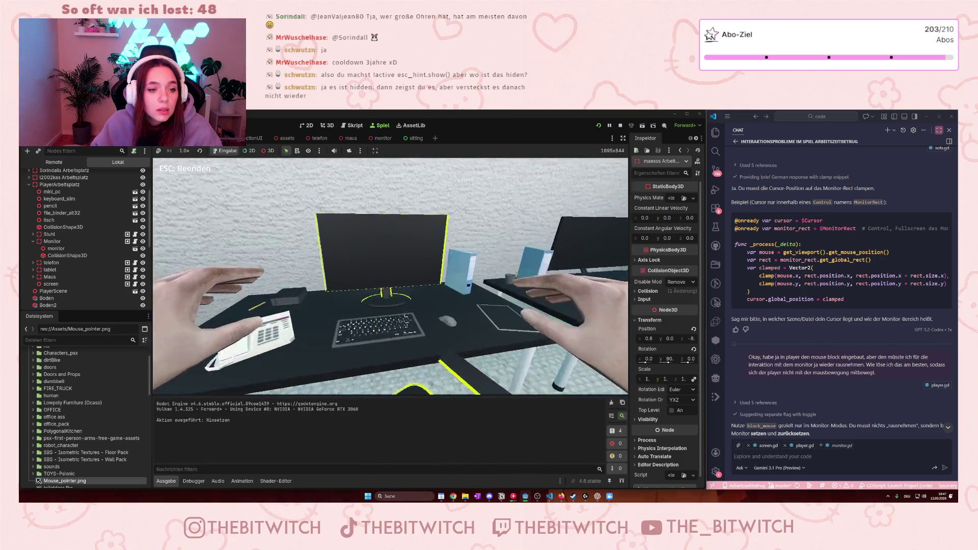
{"action": "key", "text": "e"}
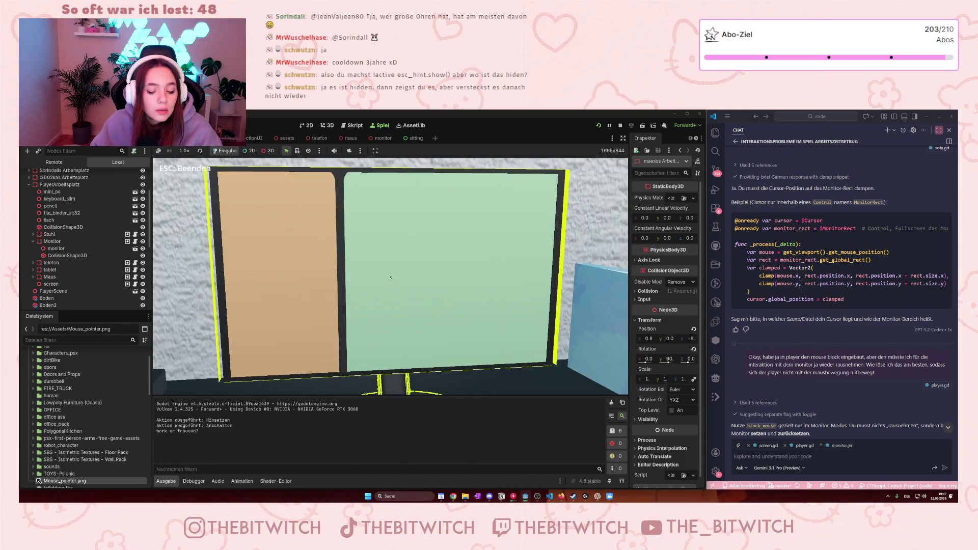
{"action": "key", "text": "Escape"}
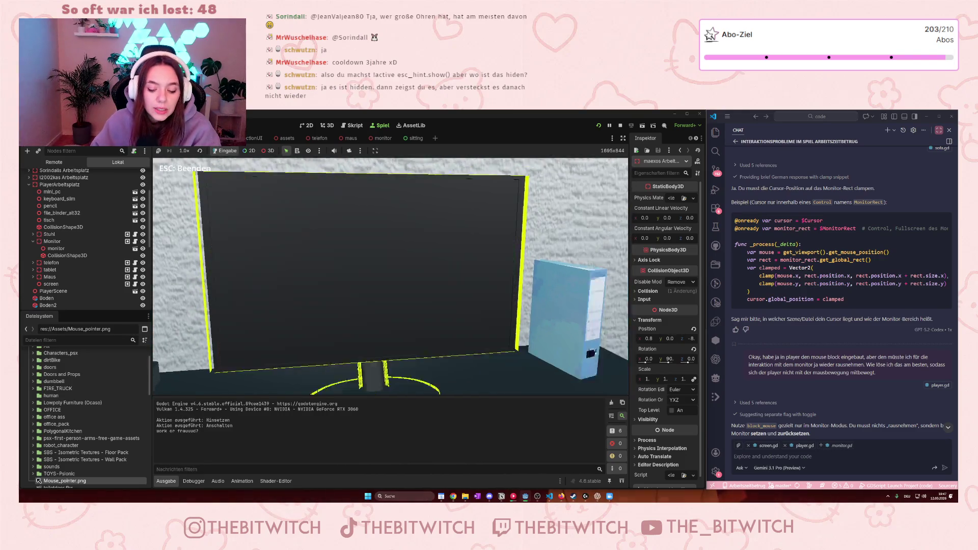
{"action": "mouse_move", "coordinate": [391, 279]}
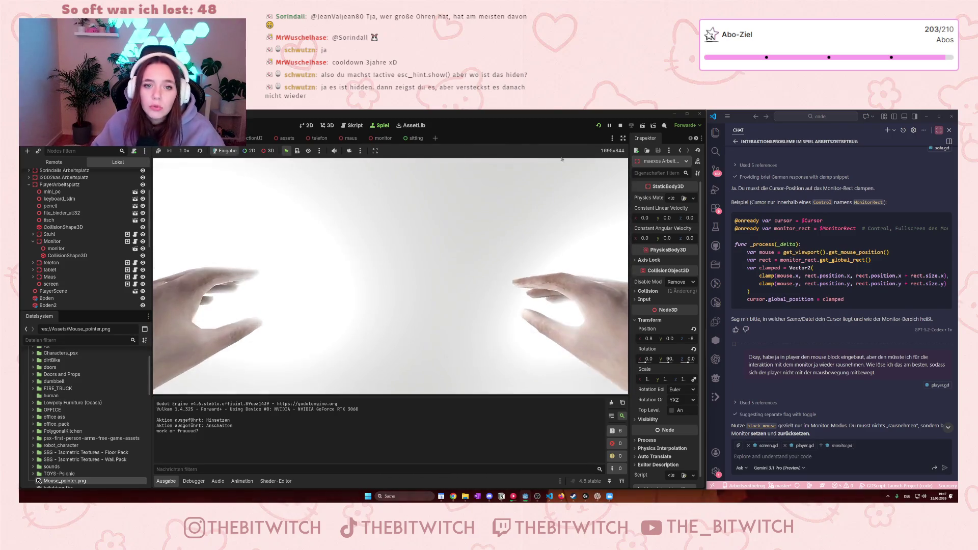
{"action": "key", "text": "F8"}
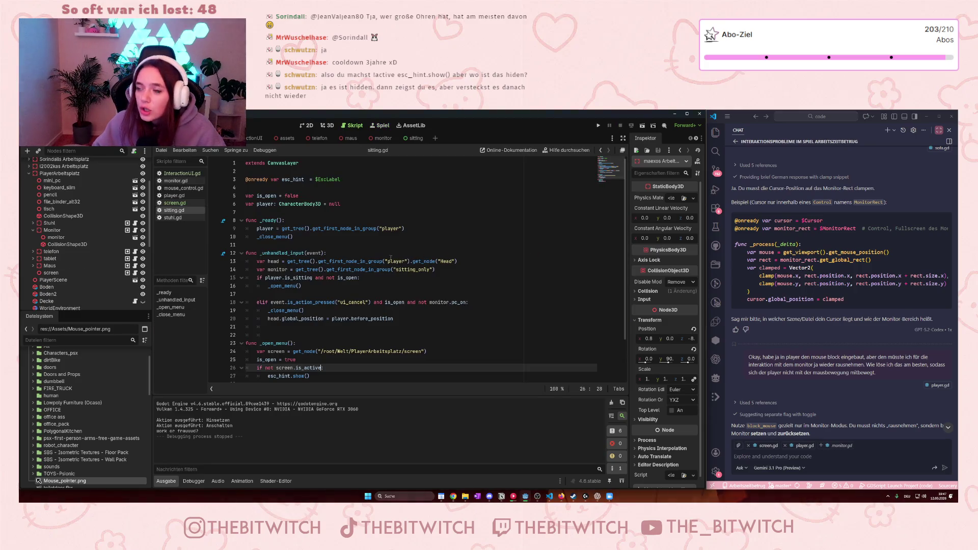
- Add esc_hint.hide() after 'player.is_sitting = false' in _close_menu and save the script
{"action": "scroll", "coordinate": [327, 344], "scroll_direction": "down", "scroll_amount": 2}
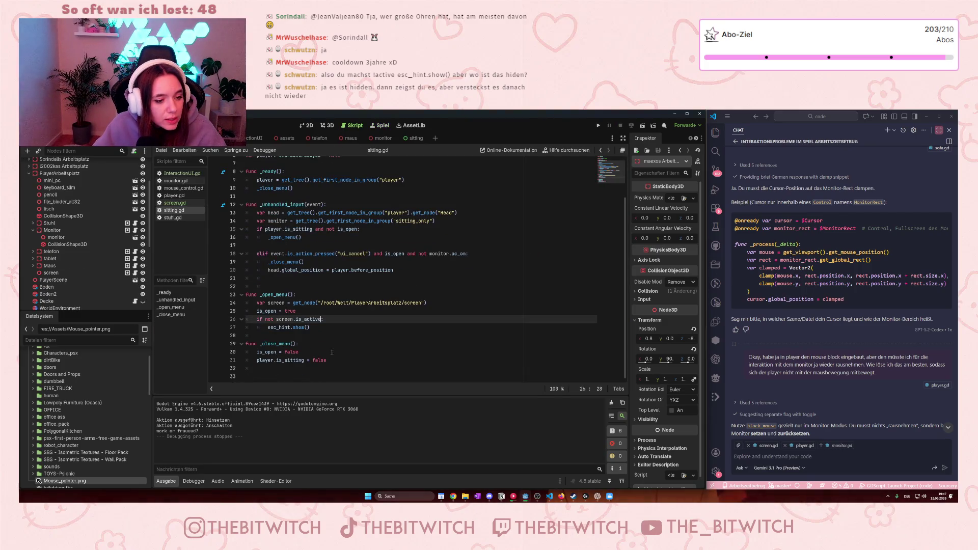
{"action": "left_click", "coordinate": [340, 360]}
{"action": "key", "text": "Return"}
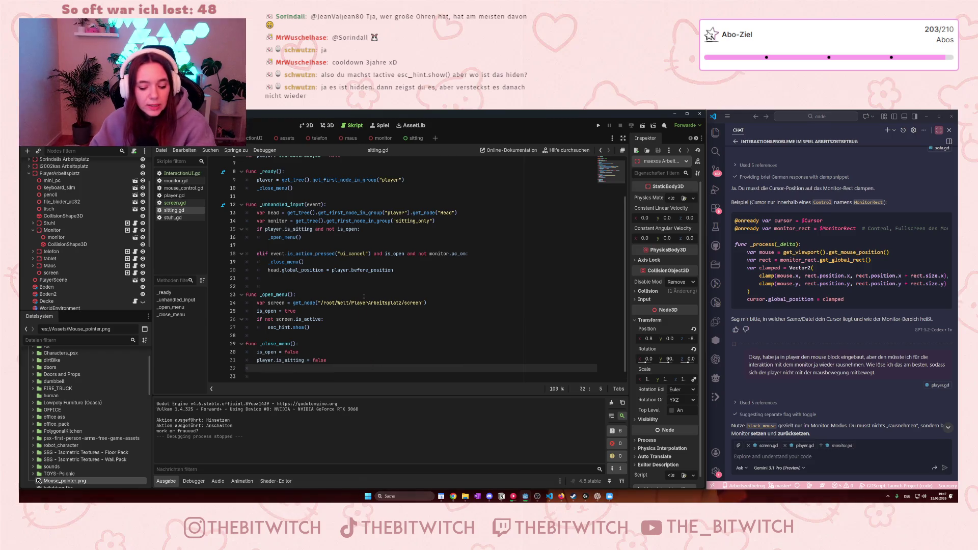
{"action": "type", "text": "esc"}
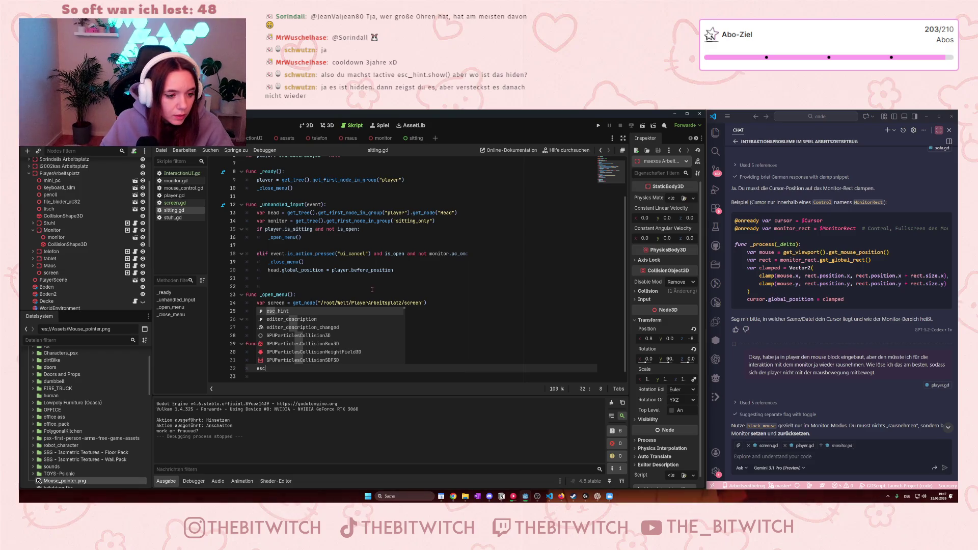
{"action": "left_click", "coordinate": [408, 278]}
{"action": "left_click", "coordinate": [285, 375]}
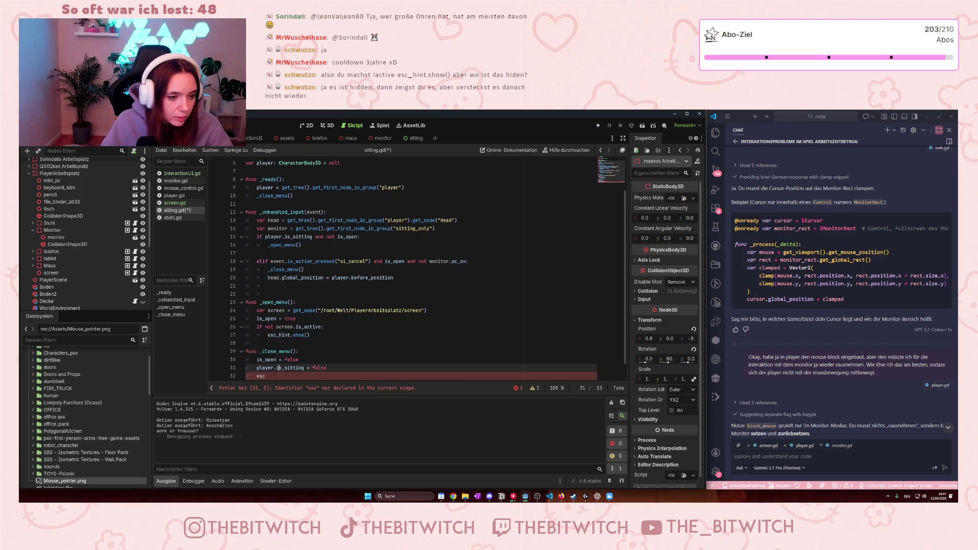
{"action": "type", "text": "_hint."}
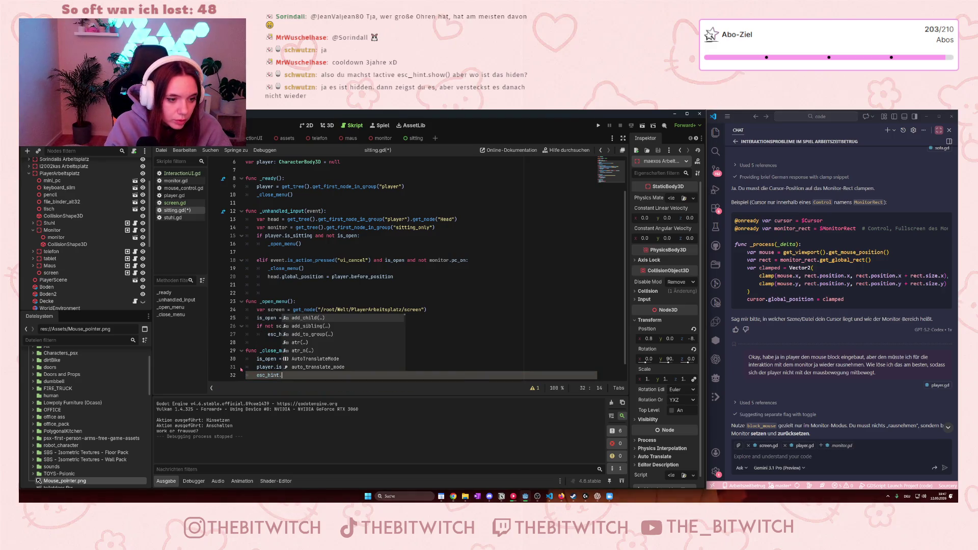
{"action": "type", "text": "hide()"}
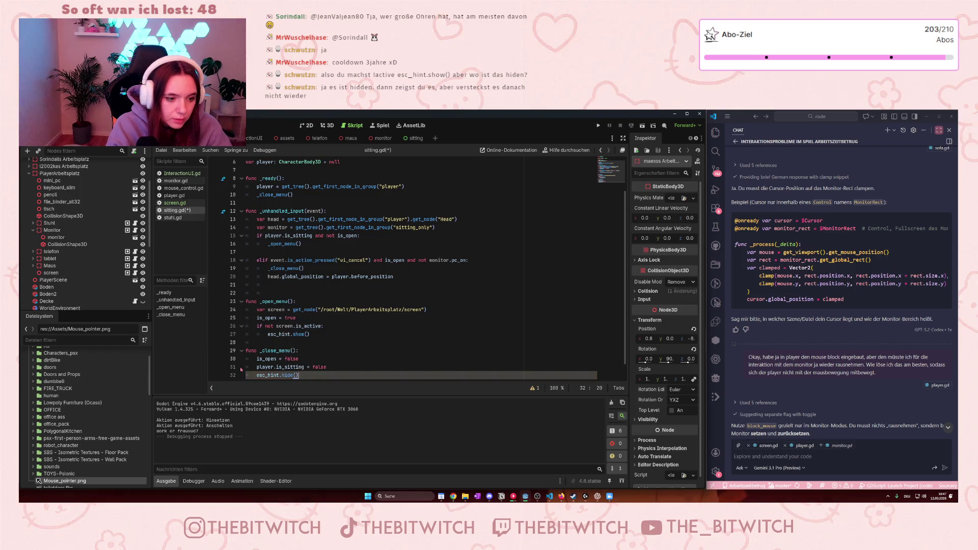
{"action": "left_click", "coordinate": [378, 252]}
{"action": "key", "text": "ctrl+s"}
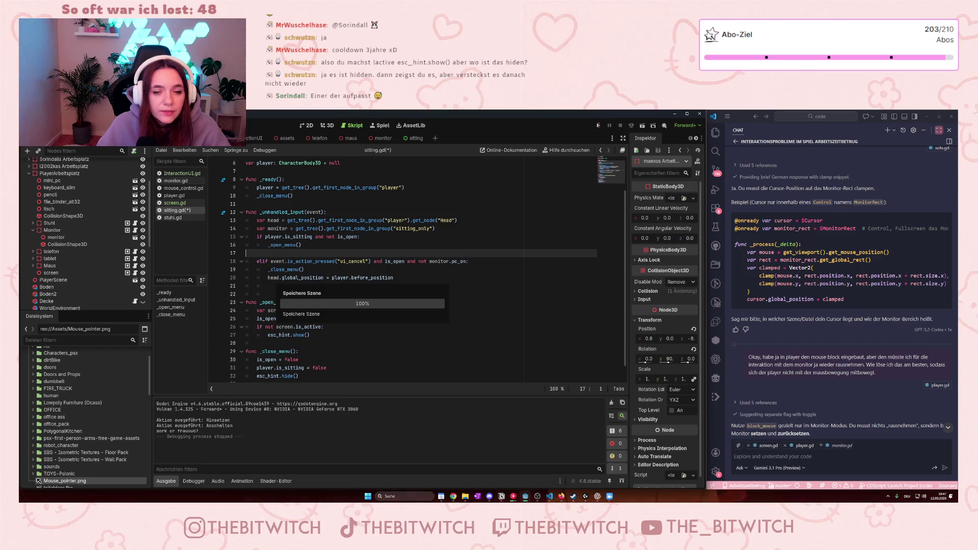
- Run the game with F5, walk to the desk, sit, switch on the monitor and leave its close-up
{"action": "key", "text": "F5"}
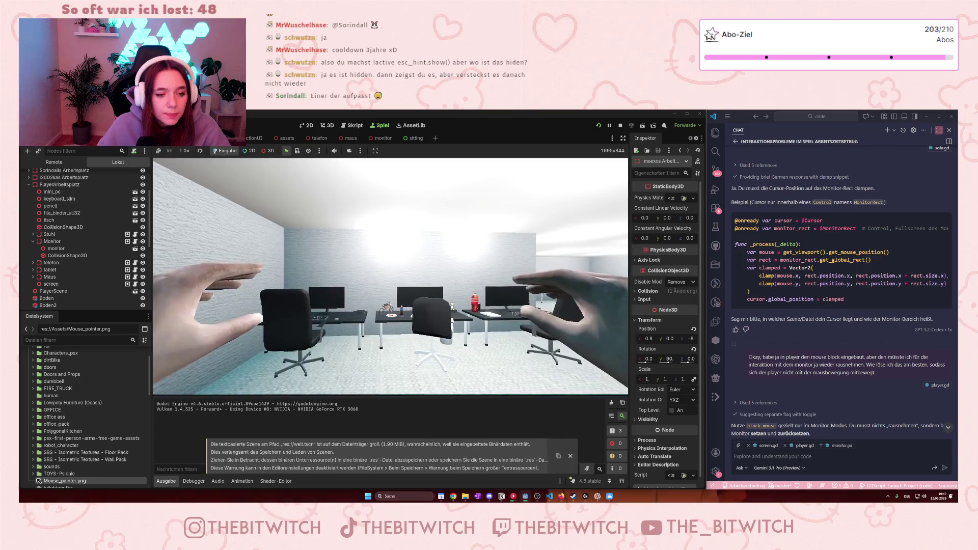
{"action": "key", "text": "w"}
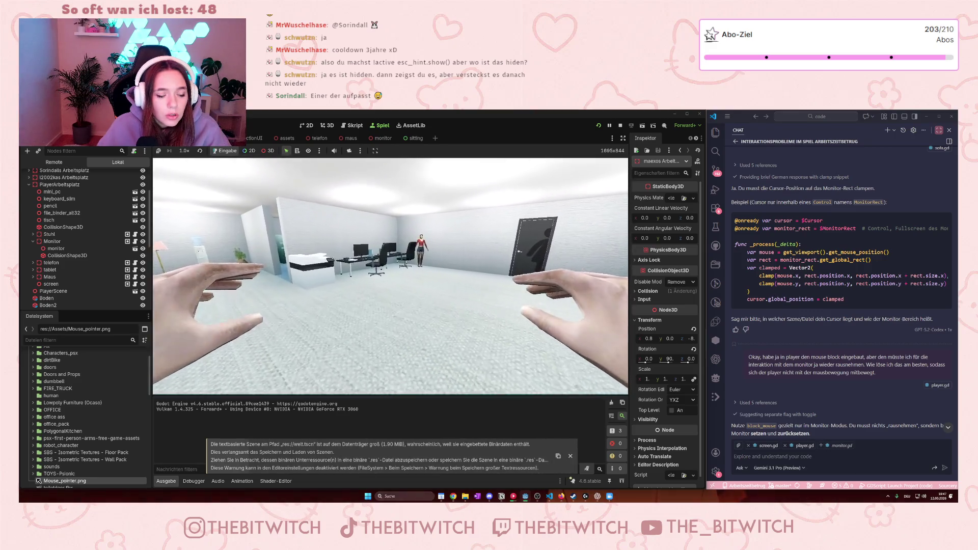
{"action": "key", "text": "e"}
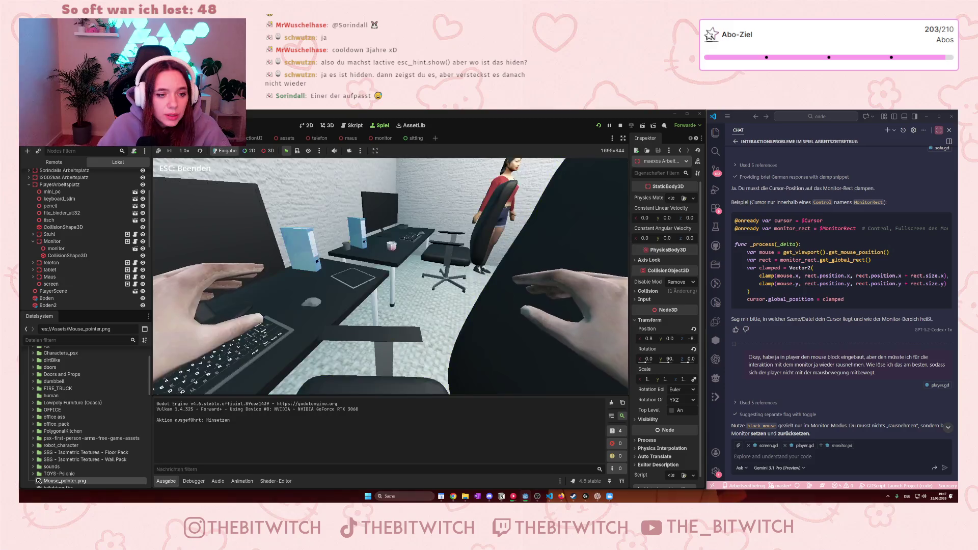
{"action": "key", "text": "e"}
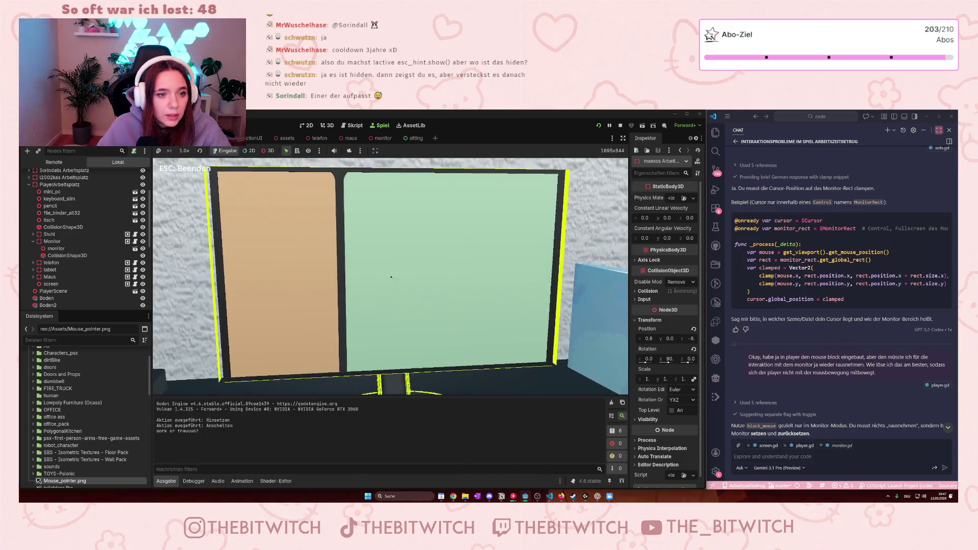
{"action": "key", "text": "Escape"}
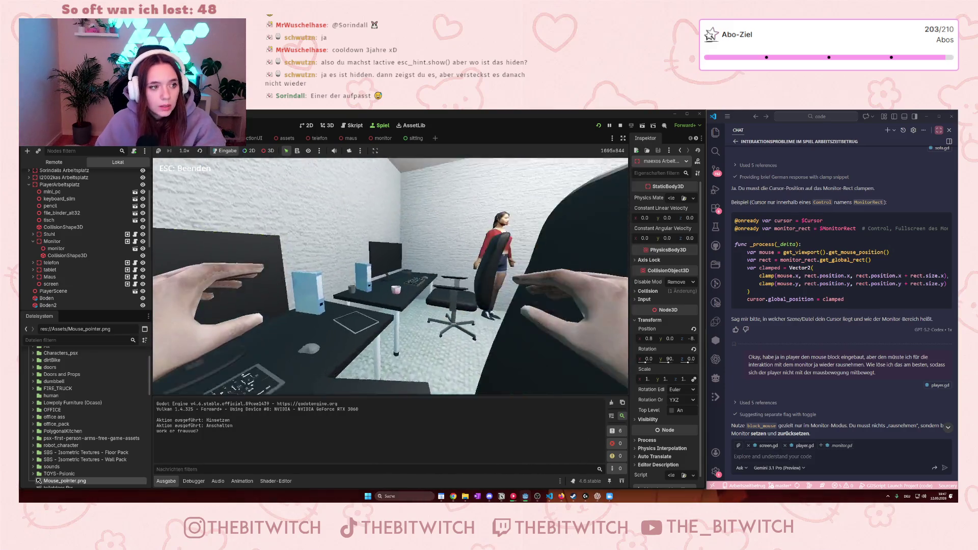
- Press Escape again to stand up from the desk
{"action": "key", "text": "Escape"}
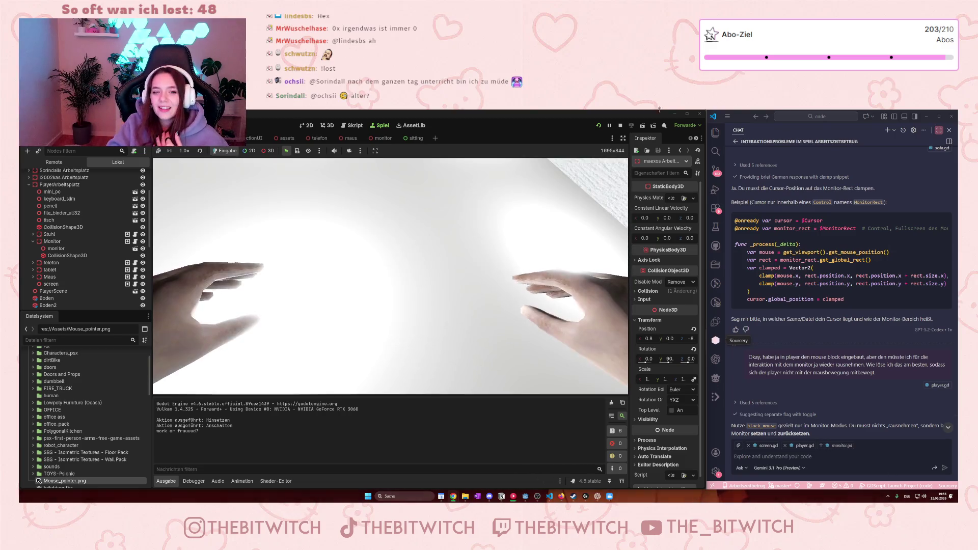
- Stop the running office game with the toolbar Stop button
{"action": "left_click", "coordinate": [620, 125]}
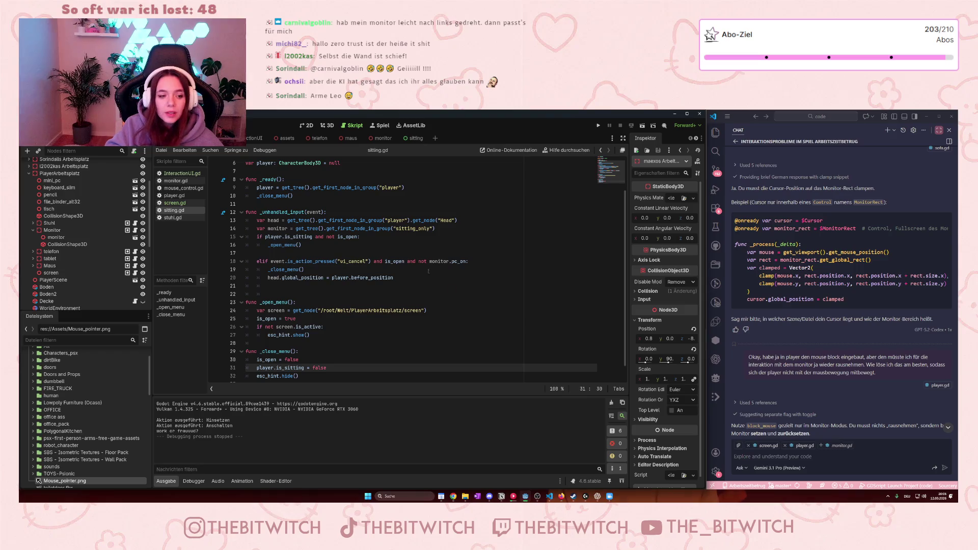
- Play the project, walk the player to the desk, sit down and enter monitor mode
{"action": "left_click", "coordinate": [439, 239]}
{"action": "left_click", "coordinate": [597, 125]}
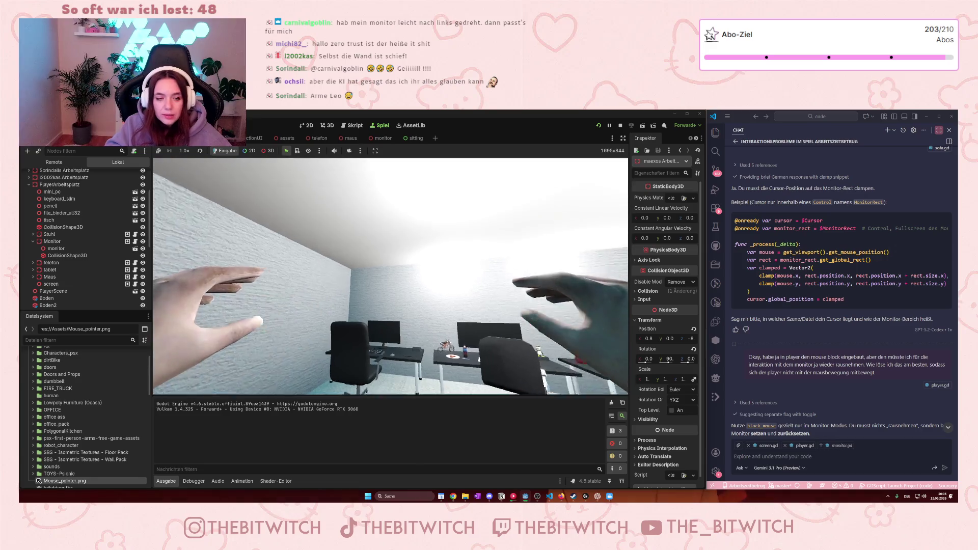
{"action": "key", "text": "w"}
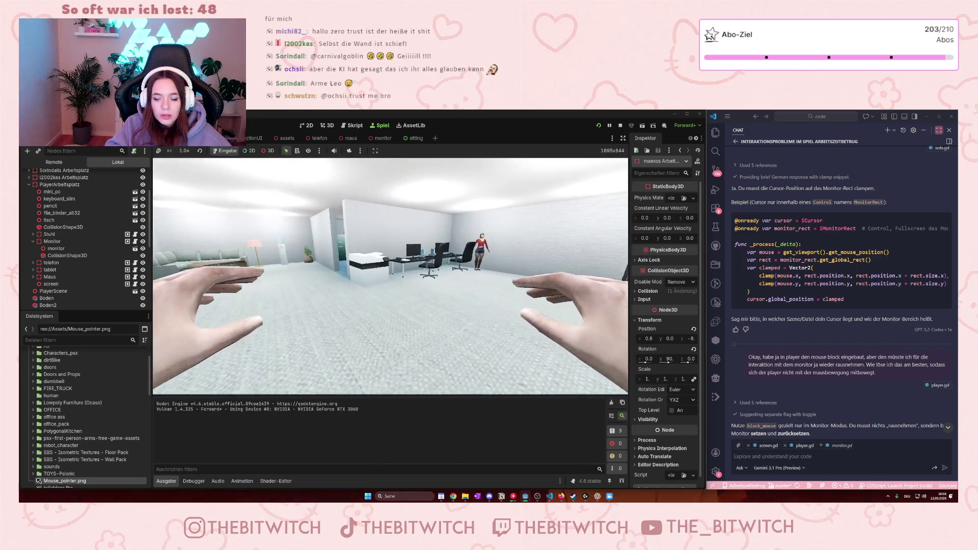
{"action": "key", "text": "e"}
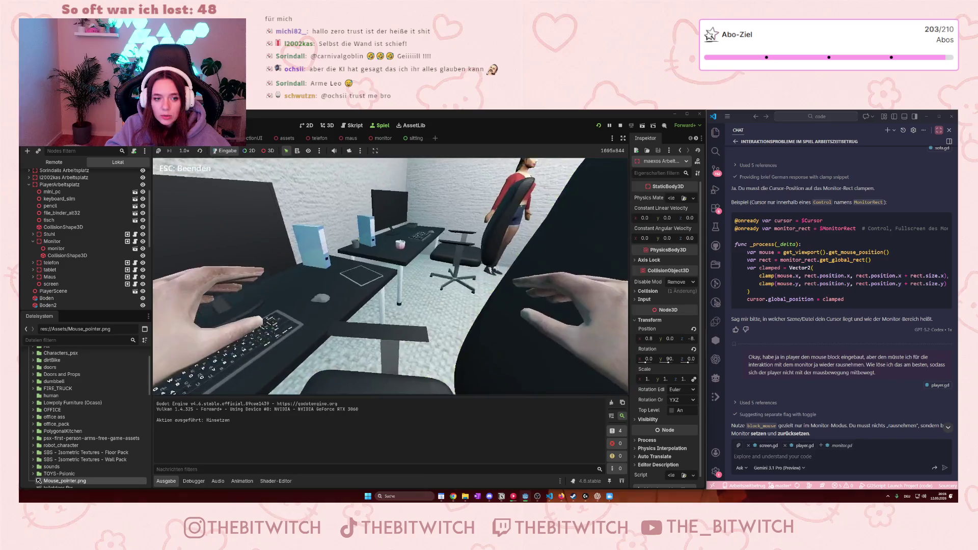
{"action": "key", "text": "e"}
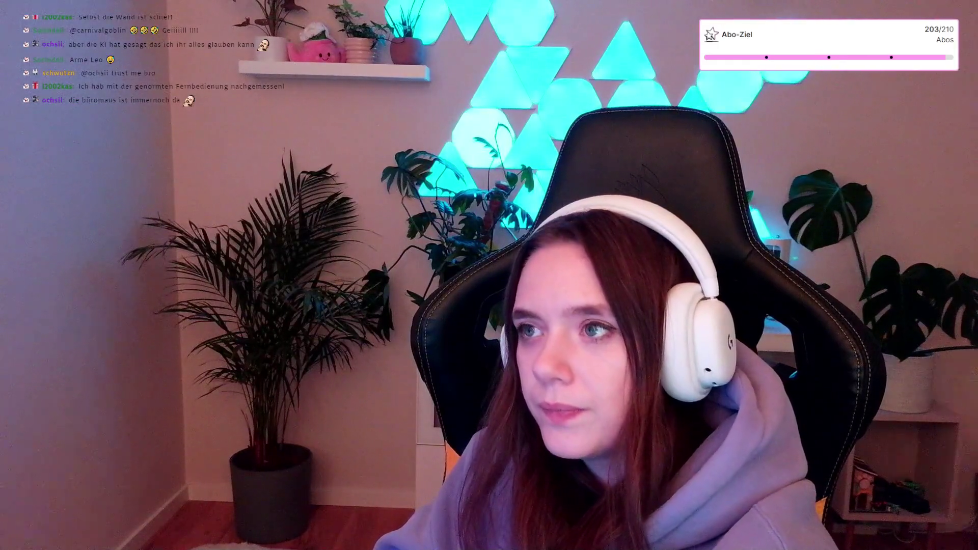
{"action": "scroll", "coordinate": [455, 396], "scroll_direction": "down", "scroll_amount": 5}
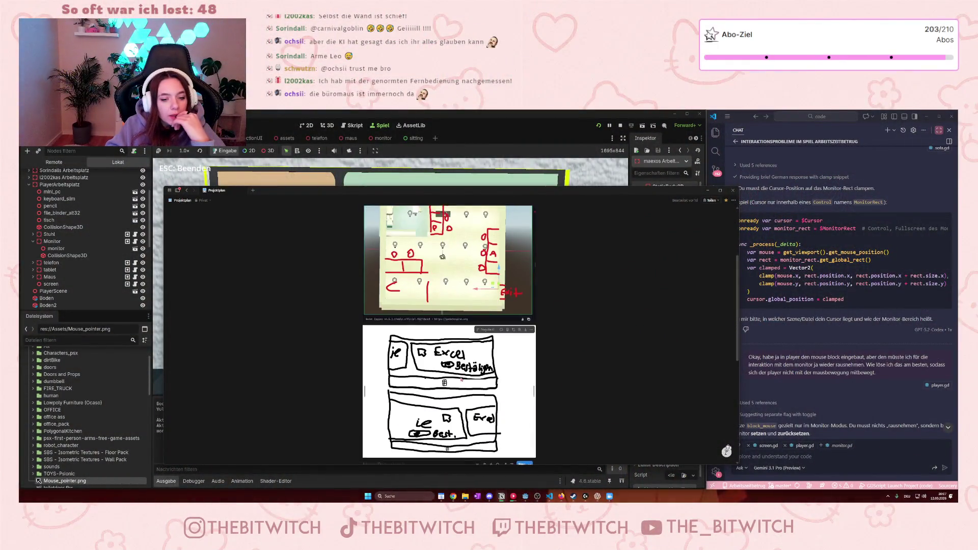
- Scroll the Projektplan page past the sketch down to the Neue Datenbank task board
{"action": "scroll", "coordinate": [455, 396], "scroll_direction": "down", "scroll_amount": 2}
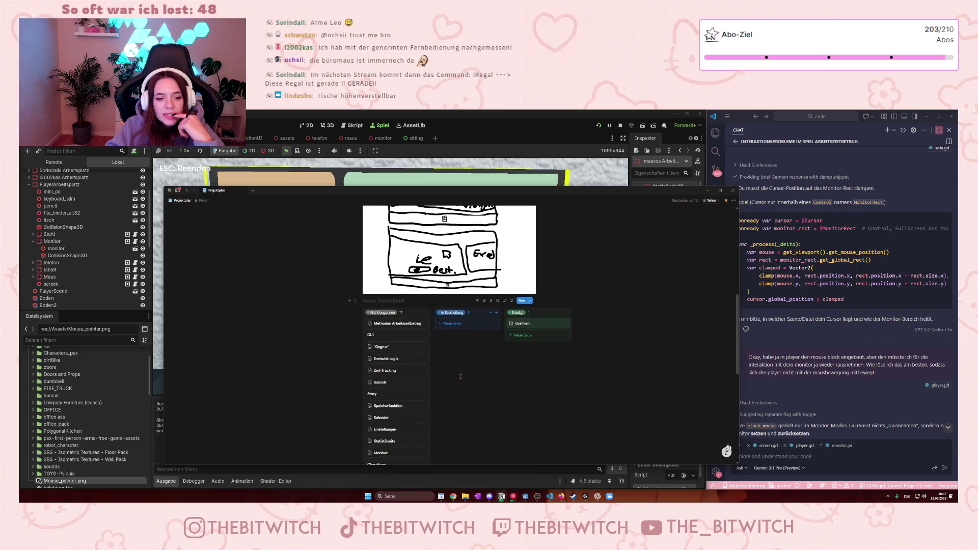
{"action": "scroll", "coordinate": [455, 379], "scroll_direction": "down", "scroll_amount": 2}
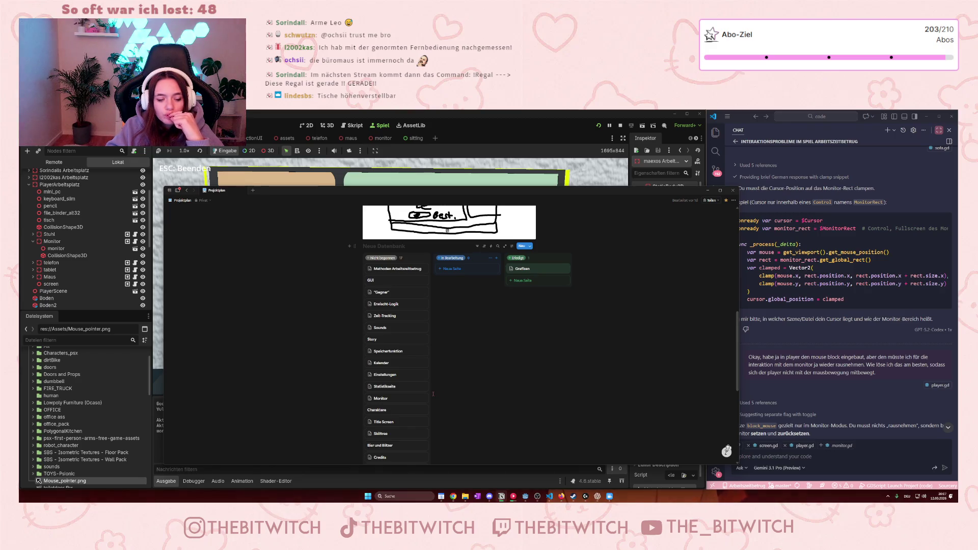
{"action": "scroll", "coordinate": [433, 396], "scroll_direction": "down", "scroll_amount": 1}
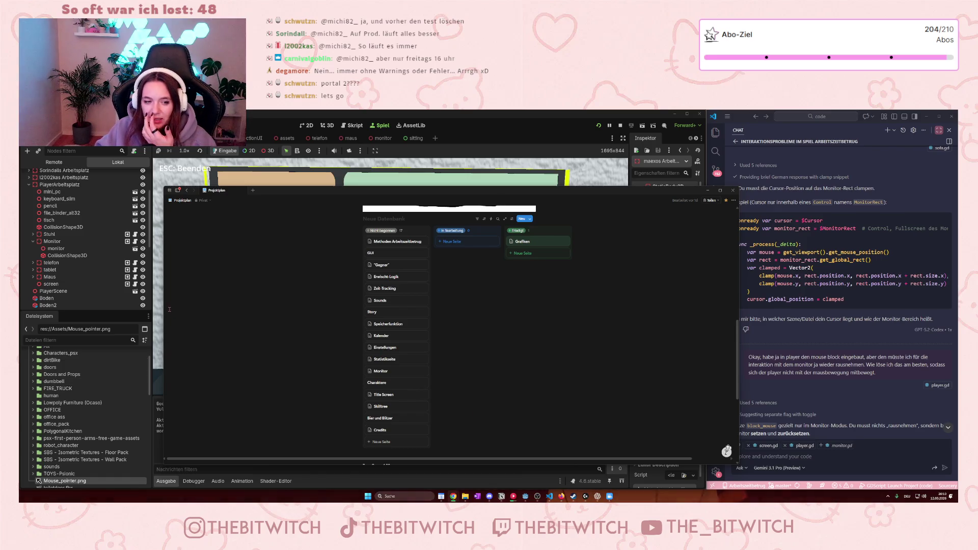
- Leave the Notion task board and bring the web browser window to the front
{"action": "mouse_move", "coordinate": [168, 318]}
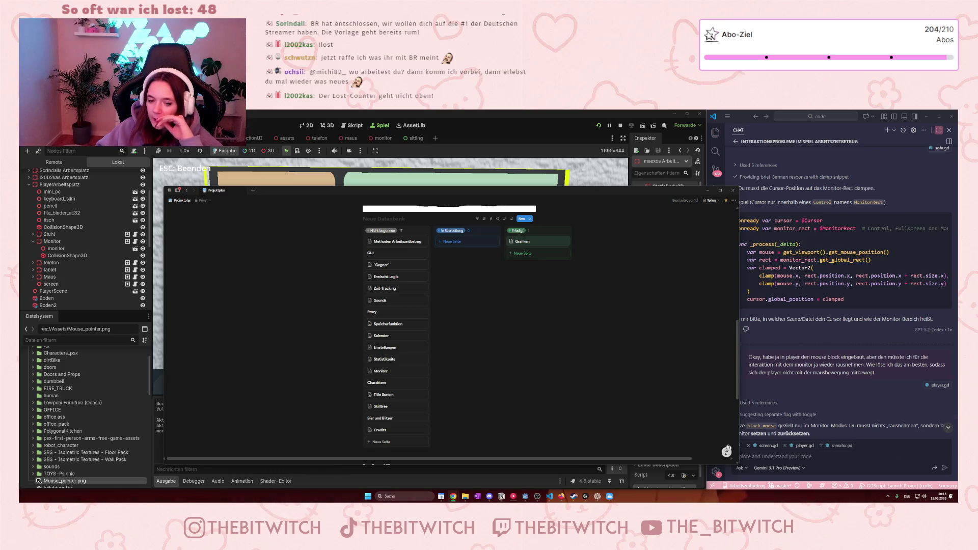
{"action": "left_click", "coordinate": [561, 496]}
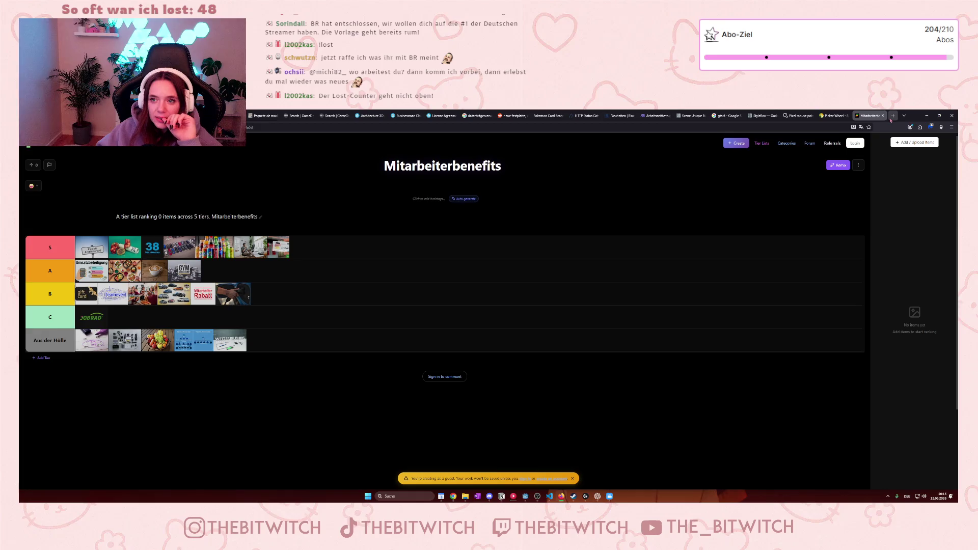
- Load sullygnome.com in a new Firefox tab and dismiss the translation offer
{"action": "left_click", "coordinate": [892, 116]}
{"action": "left_click", "coordinate": [615, 127]}
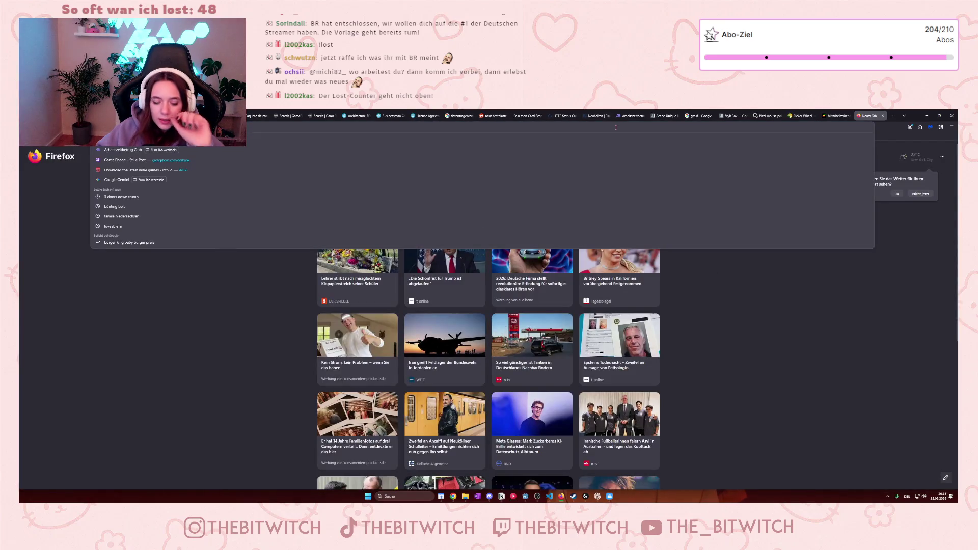
{"action": "type", "text": "sul"}
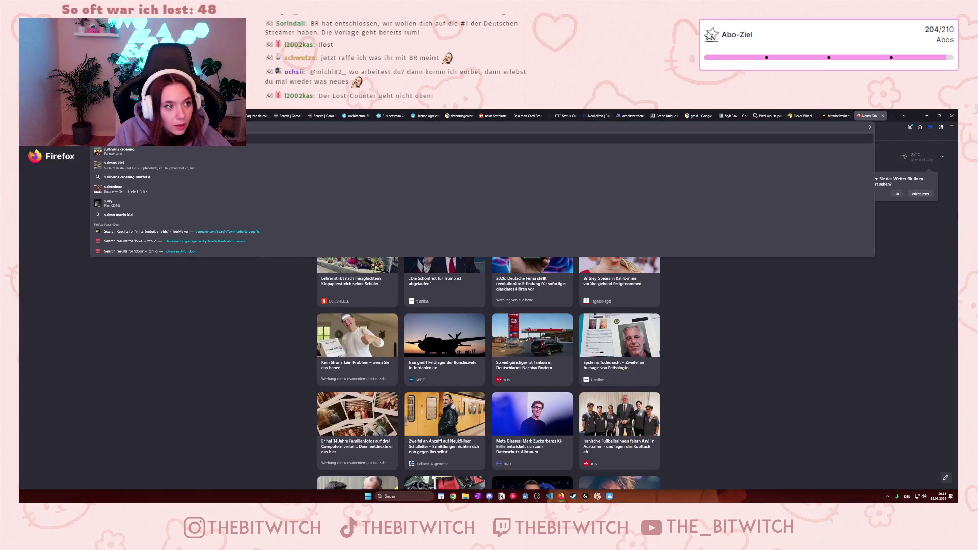
{"action": "type", "text": "lygnome"}
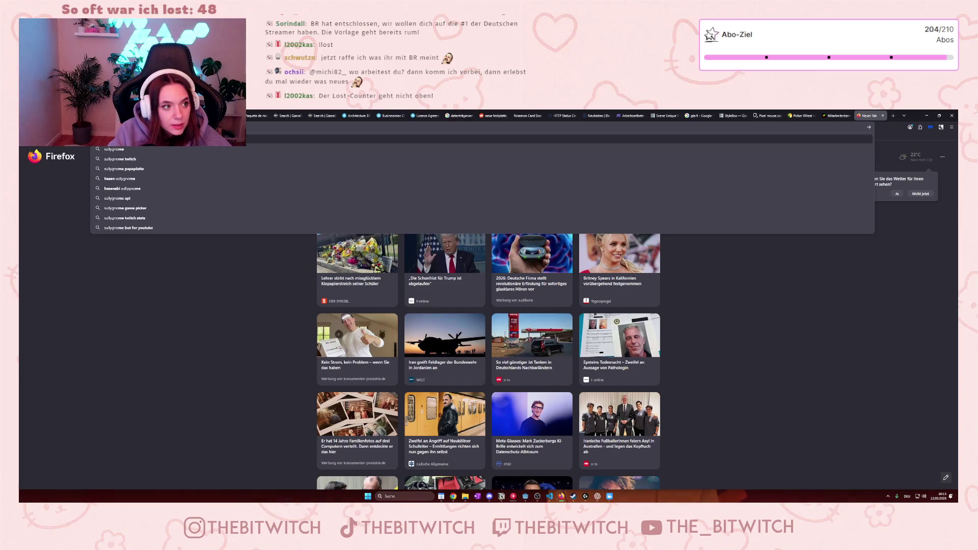
{"action": "type", "text": ".come"}
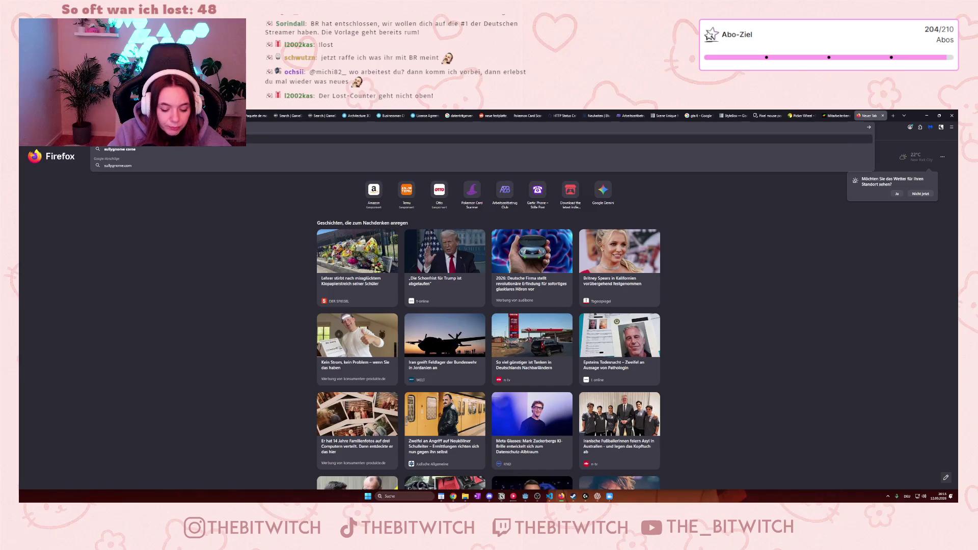
{"action": "key", "text": "Return"}
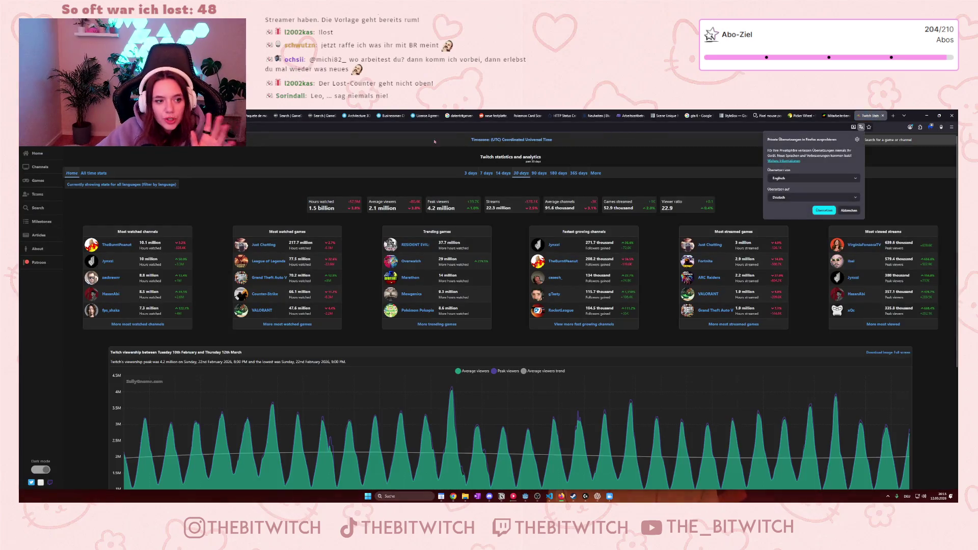
{"action": "left_click", "coordinate": [262, 176]}
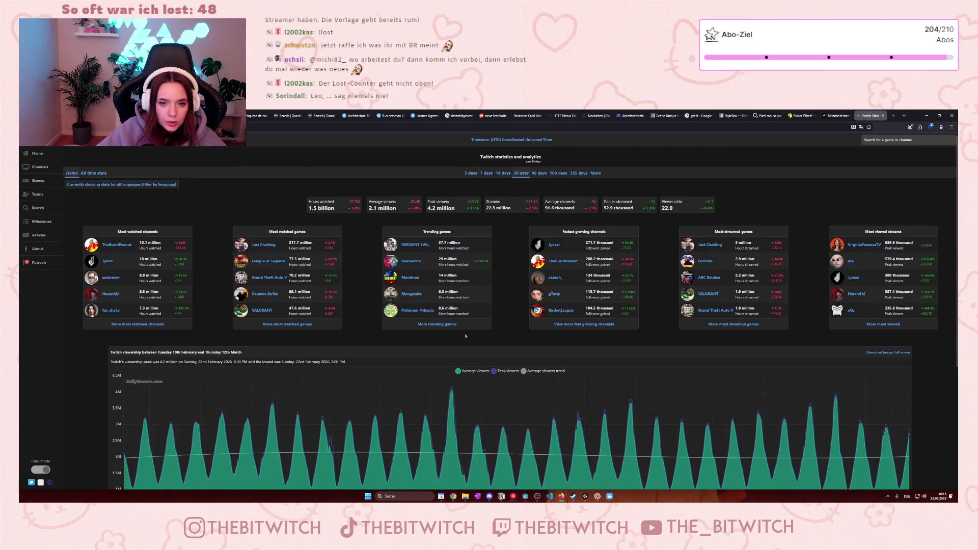
- Zoom the page in, open Channels > Most watched, and set the language filter to German
{"action": "key", "text": "ctrl+plus"}
{"action": "key", "text": "ctrl+plus"}
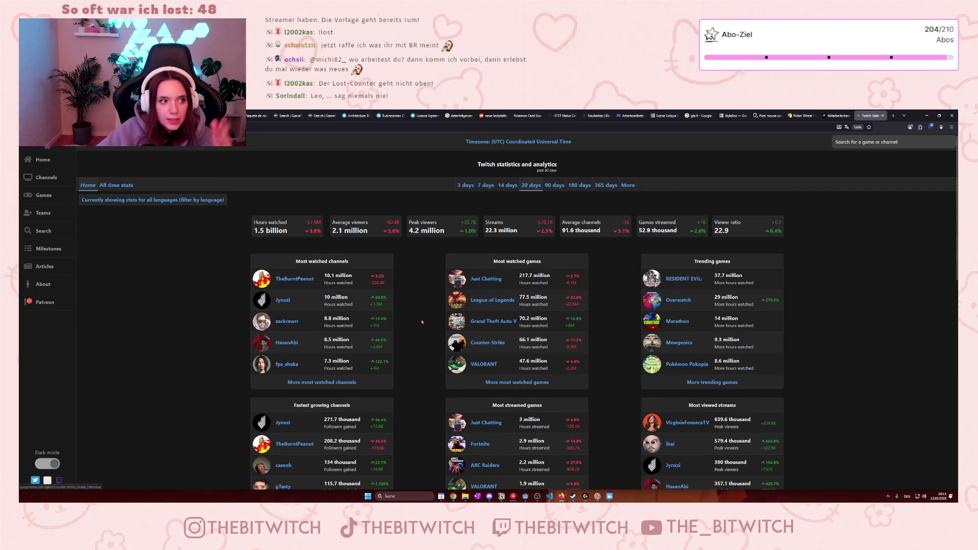
{"action": "left_click", "coordinate": [68, 185]}
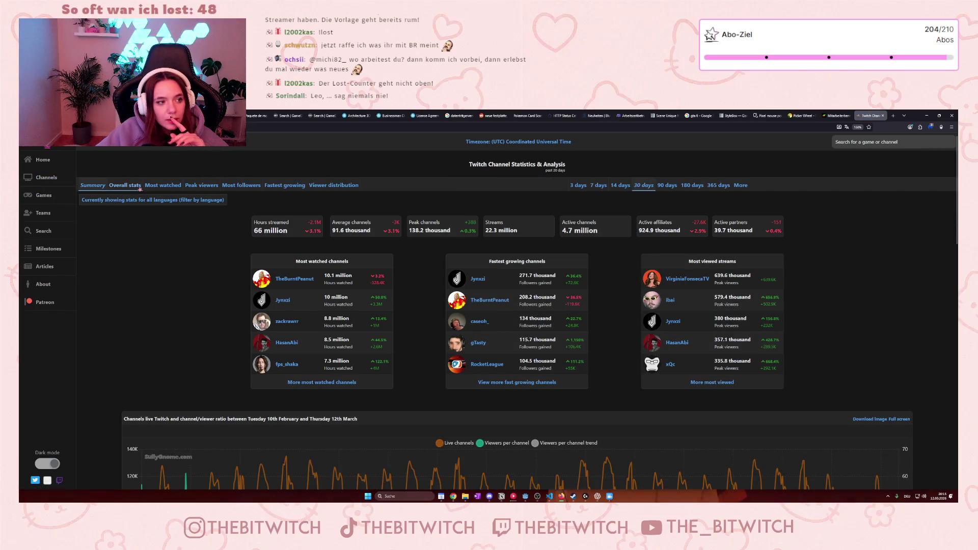
{"action": "left_click", "coordinate": [162, 185]}
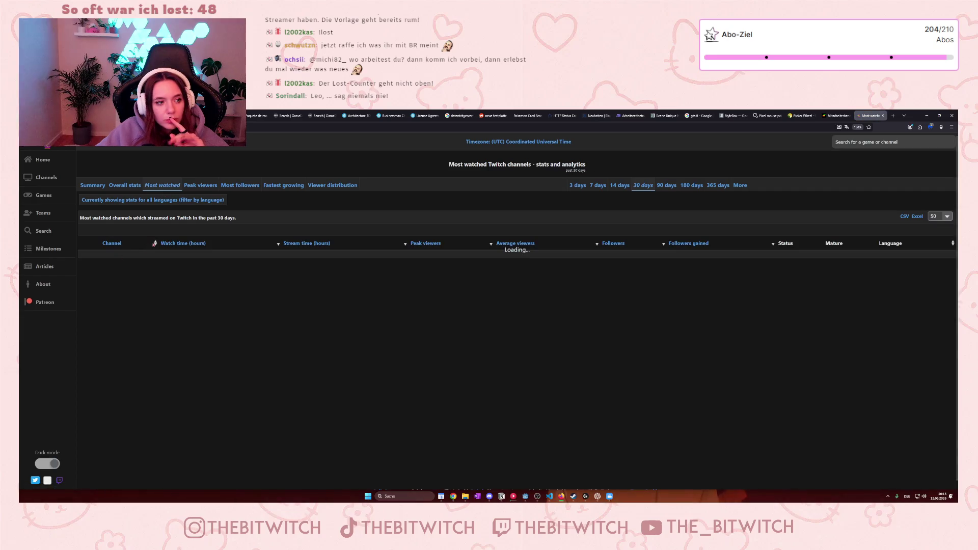
{"action": "left_click", "coordinate": [121, 199]}
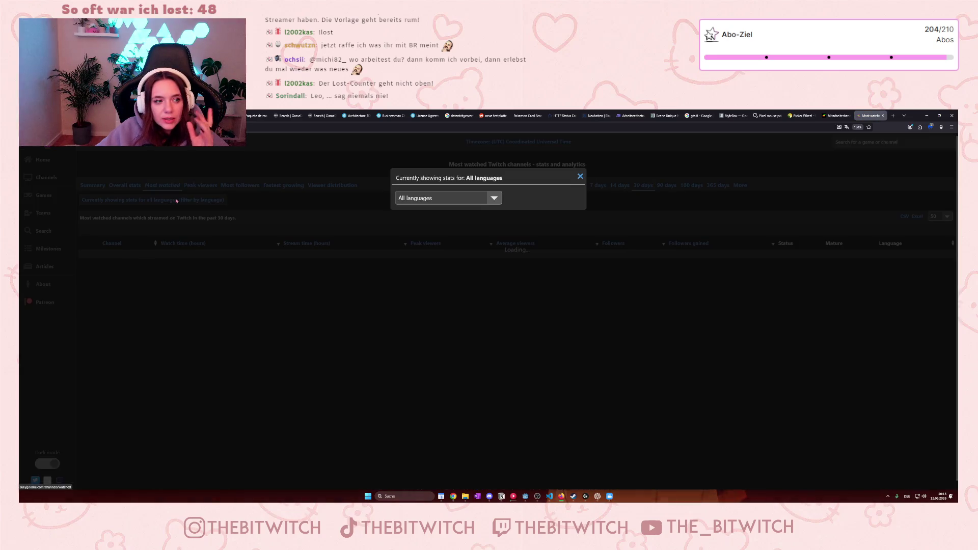
{"action": "left_click", "coordinate": [465, 197]}
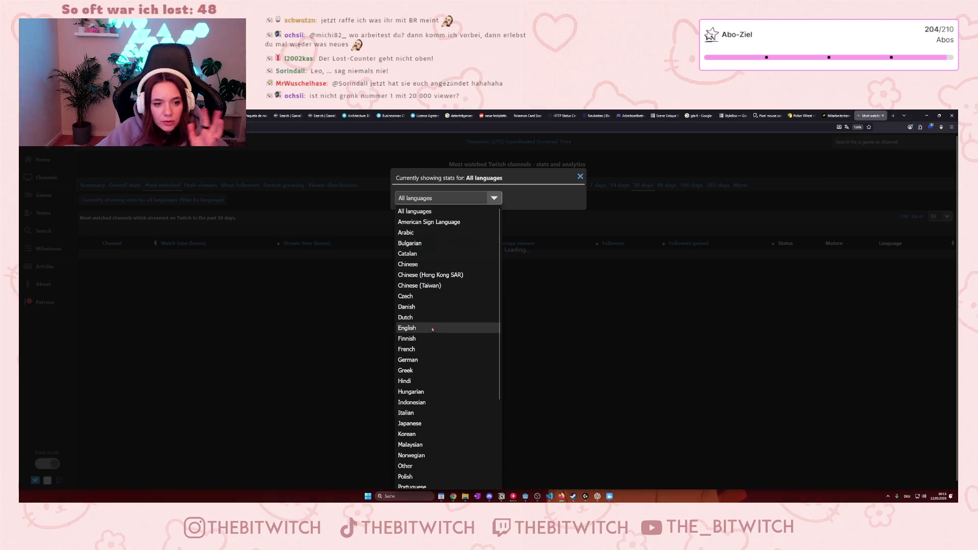
{"action": "left_click", "coordinate": [425, 360]}
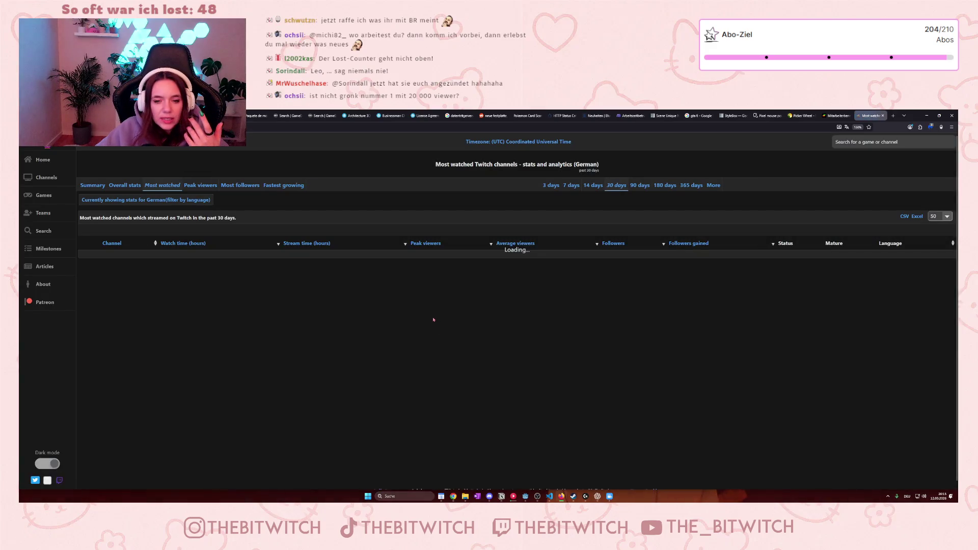